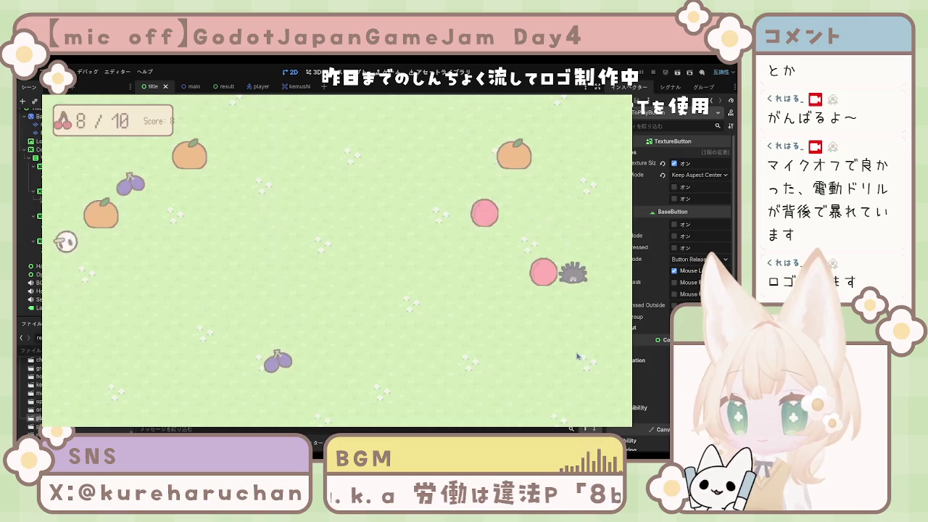
Step: Steer the bird around the field eating cherries and grapes toward ten fruits so it evolves
{"action": "key", "text": "Up"}
{"action": "key", "text": "Right"}
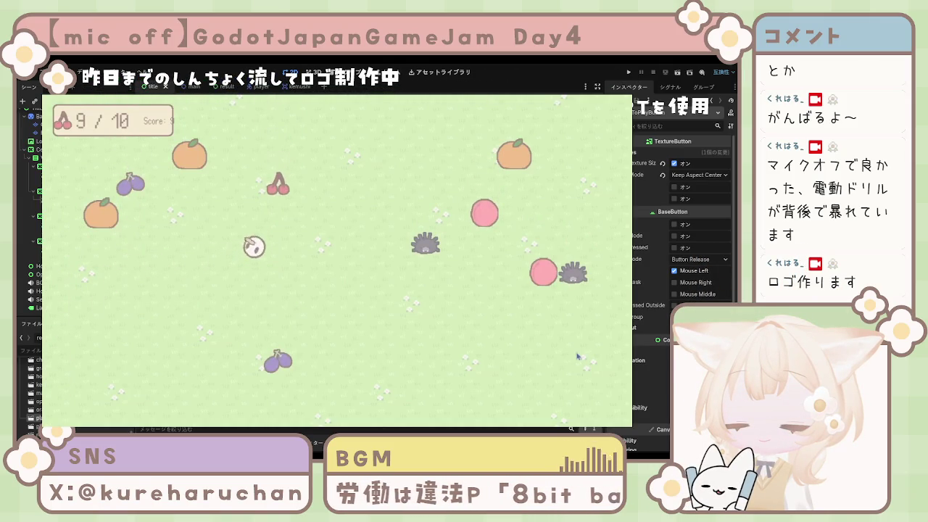
{"action": "key", "text": "Up"}
{"action": "key", "text": "Right"}
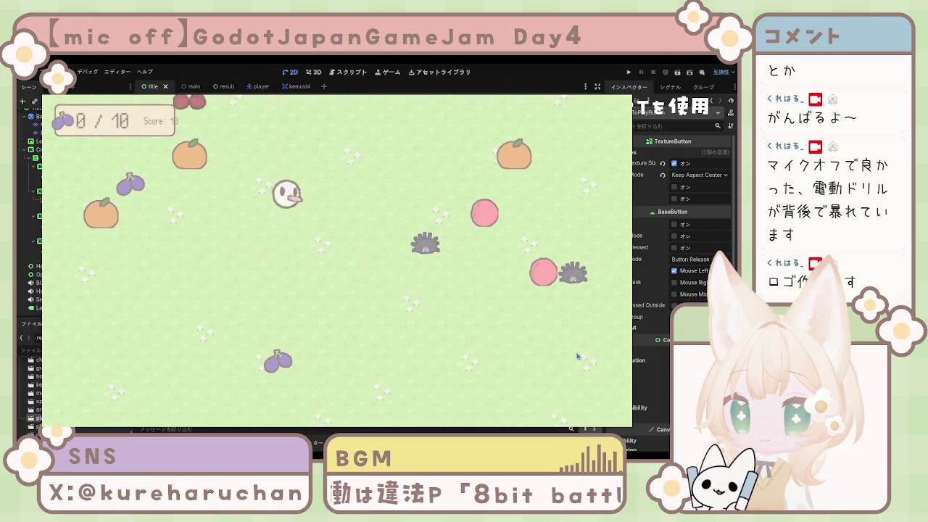
{"action": "key", "text": "Up"}
{"action": "key", "text": "Right"}
{"action": "key", "text": "Left"}
{"action": "key", "text": "Down"}
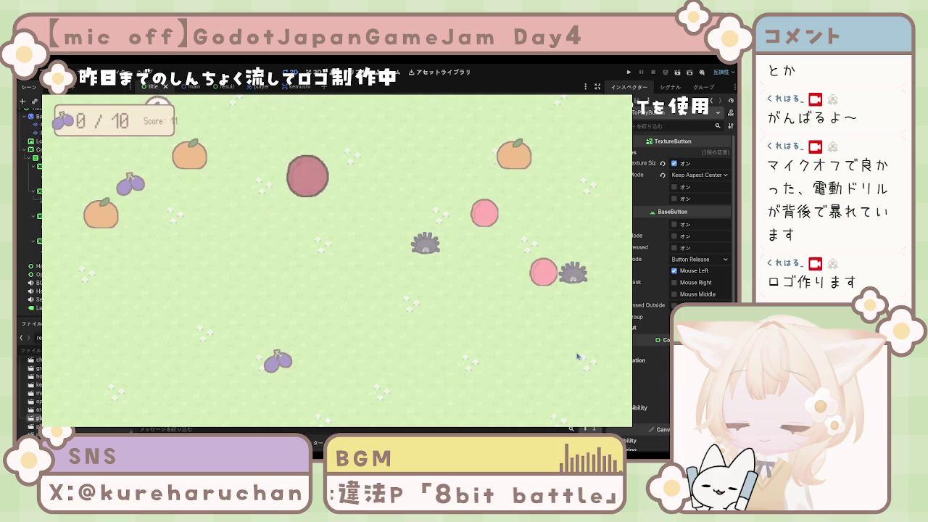
{"action": "key", "text": "Down"}
{"action": "key", "text": "Right"}
{"action": "key", "text": "Up"}
{"action": "key", "text": "Up"}
{"action": "key", "text": "Right"}
{"action": "key", "text": "Right"}
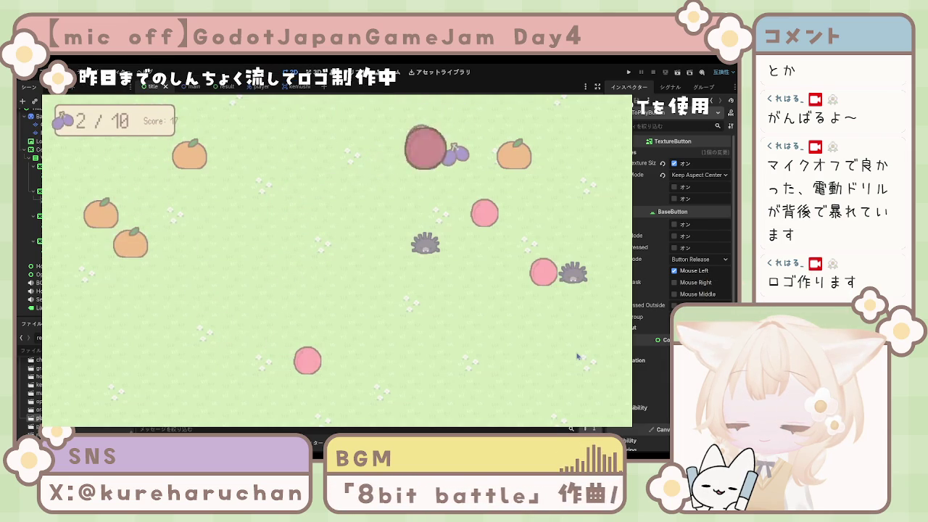
{"action": "key", "text": "Left"}
{"action": "key", "text": "Down"}
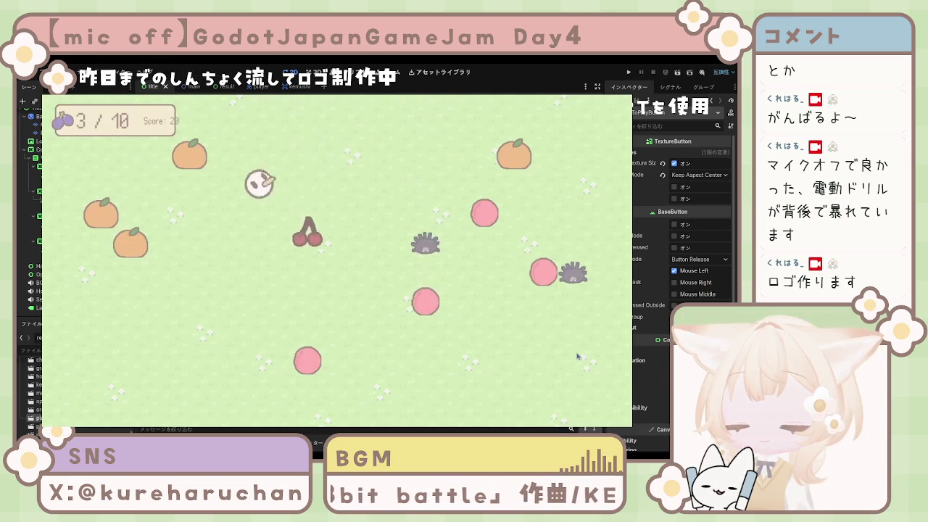
{"action": "key", "text": "Left"}
{"action": "key", "text": "Up"}
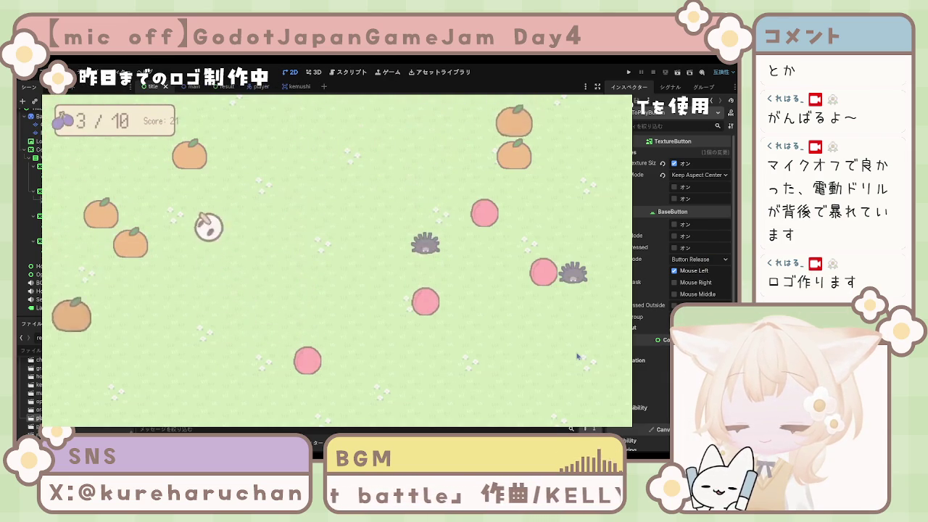
{"action": "key", "text": "Down"}
{"action": "key", "text": "Up"}
{"action": "key", "text": "Left"}
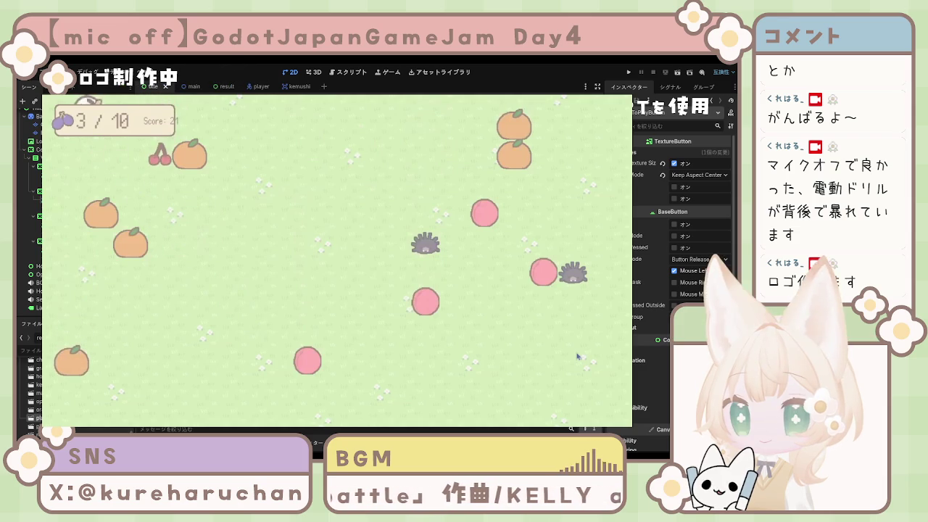
{"action": "key", "text": "Down"}
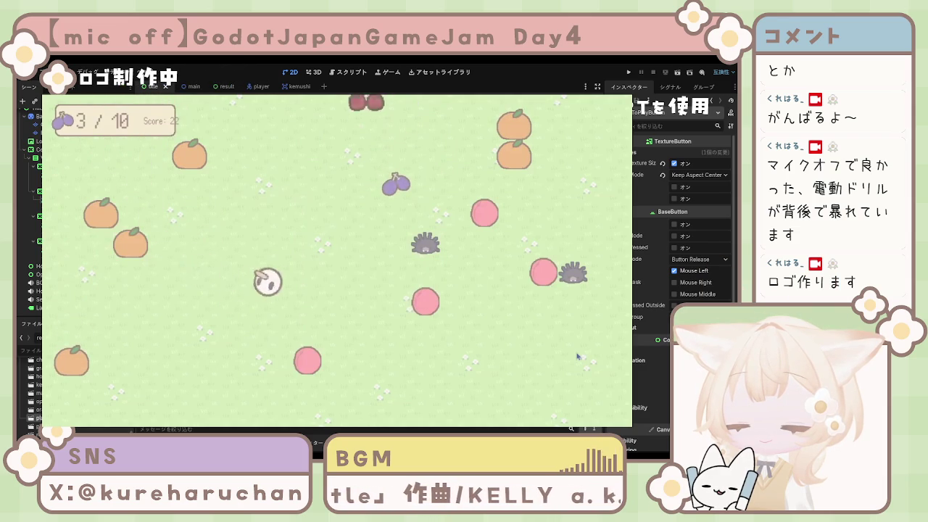
{"action": "key", "text": "Up"}
{"action": "key", "text": "Right"}
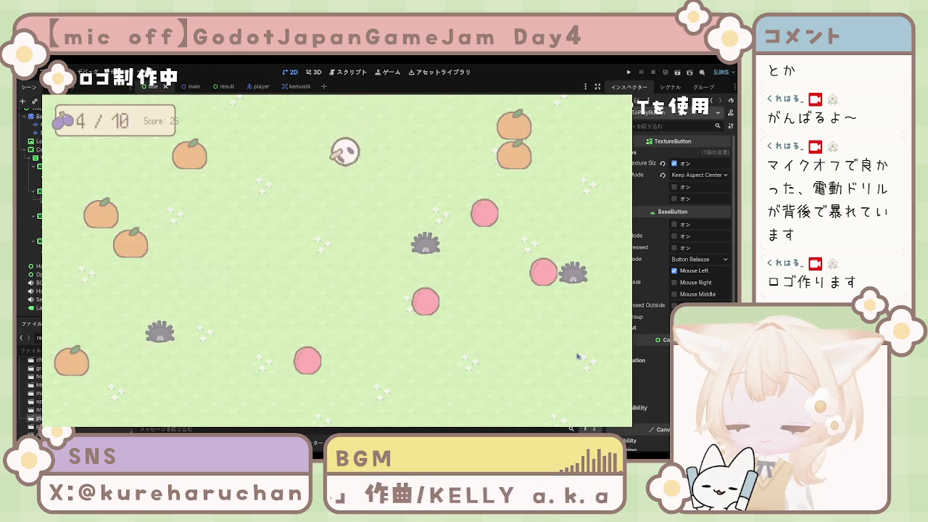
Step: Keep collecting fruit while dodging hedgehogs until the counter shows 6/10 and score 38
{"action": "key", "text": "Down"}
{"action": "key", "text": "Left"}
{"action": "key", "text": "Right"}
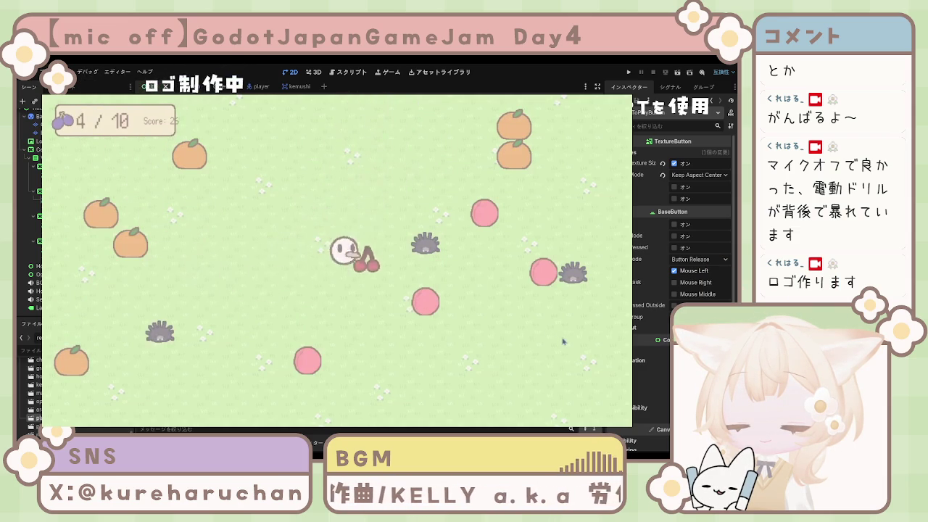
{"action": "key", "text": "Down"}
{"action": "key", "text": "Left"}
{"action": "key", "text": "Up"}
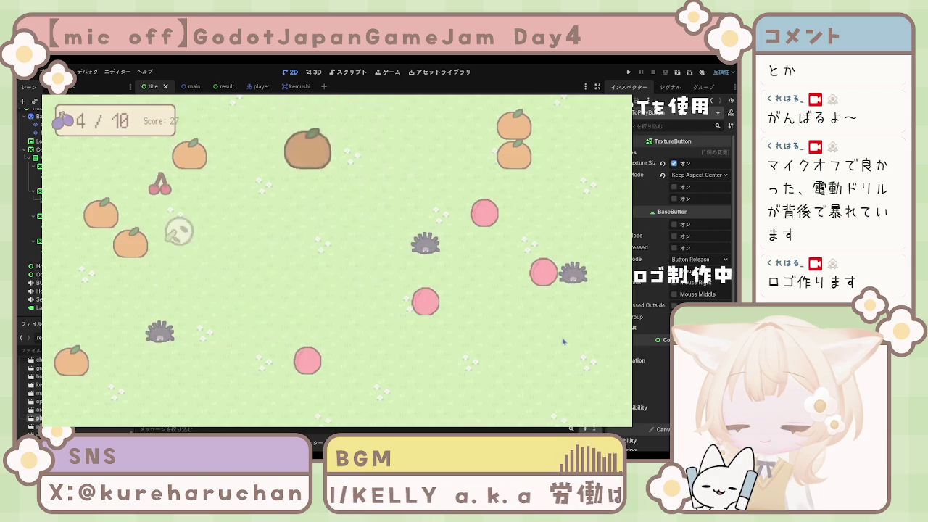
{"action": "key", "text": "Down"}
{"action": "key", "text": "Right"}
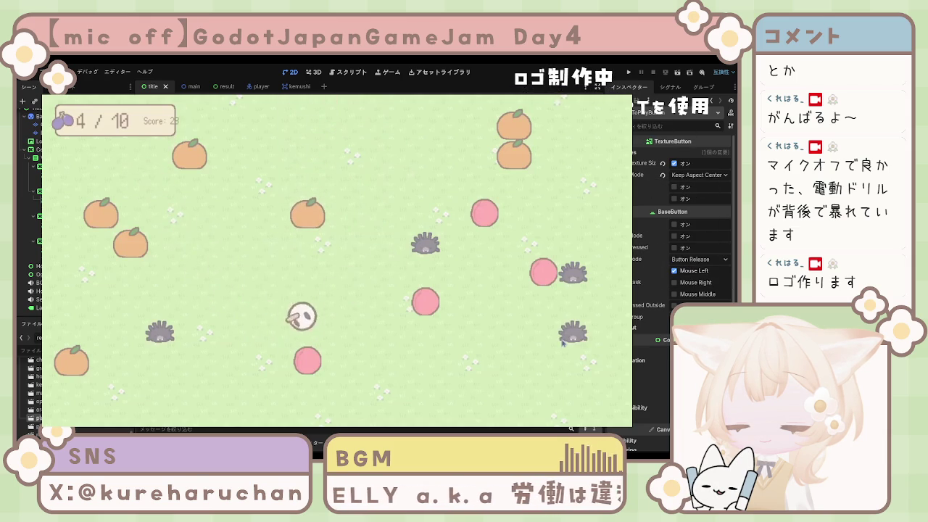
{"action": "key", "text": "Right"}
{"action": "key", "text": "Up"}
{"action": "key", "text": "Left"}
{"action": "key", "text": "Down"}
{"action": "key", "text": "Right"}
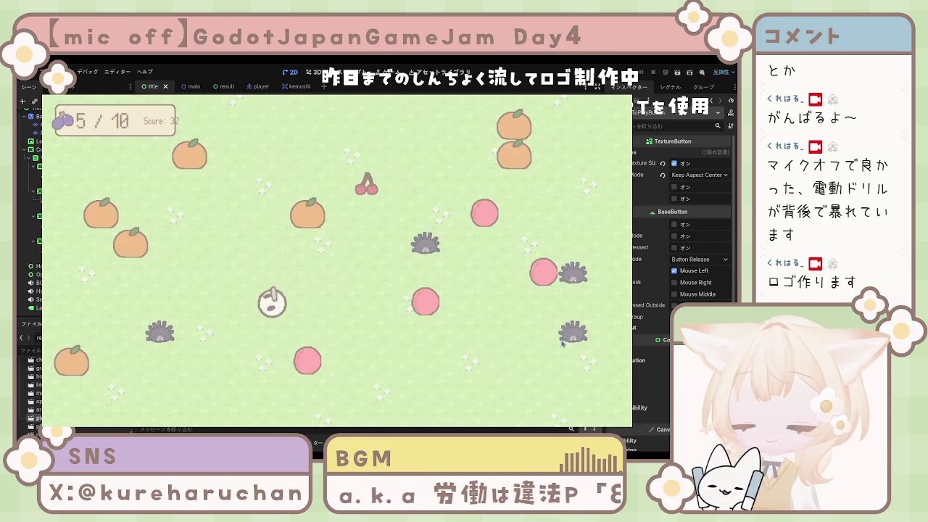
{"action": "key", "text": "Up"}
{"action": "key", "text": "Left"}
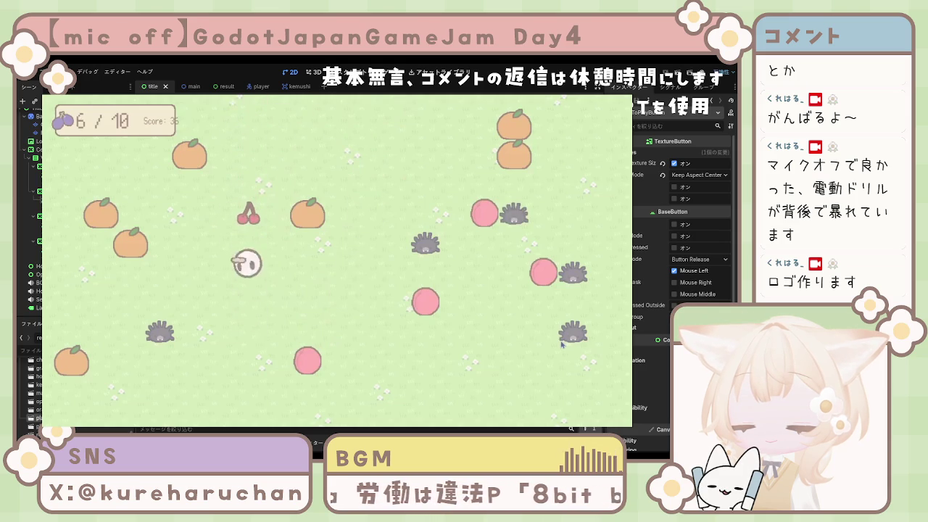
{"action": "key", "text": "Down"}
{"action": "key", "text": "Right"}
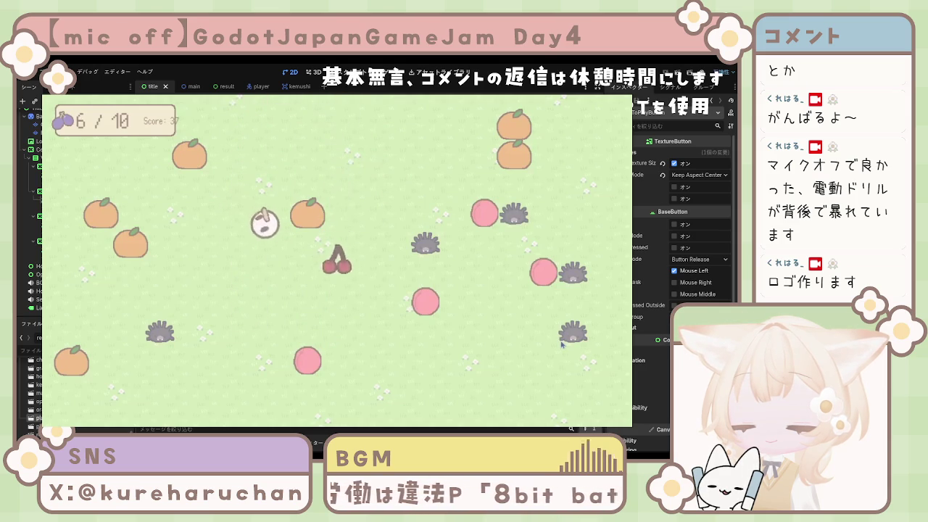
{"action": "key", "text": "Right"}
{"action": "key", "text": "Down"}
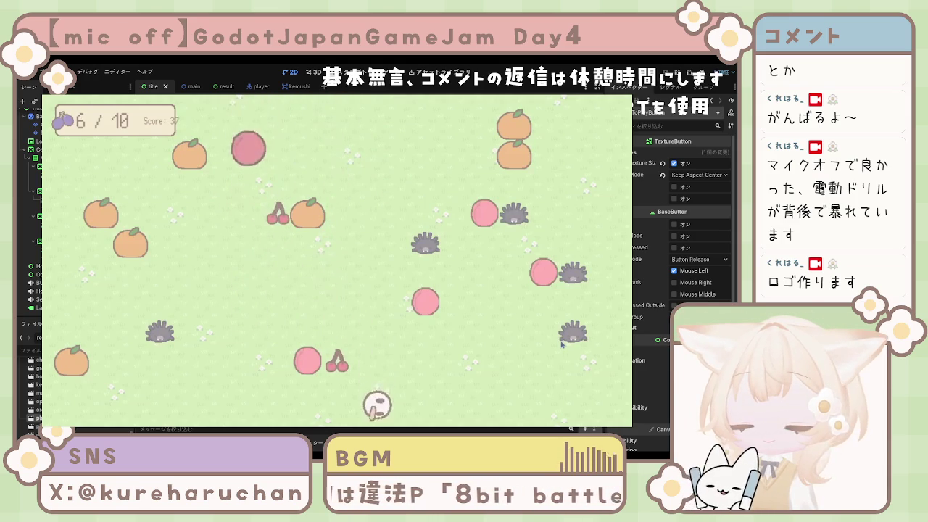
{"action": "key", "text": "Left"}
{"action": "key", "text": "Right"}
{"action": "key", "text": "Up"}
{"action": "key", "text": "Left"}
{"action": "key", "text": "Up"}
{"action": "key", "text": "Down"}
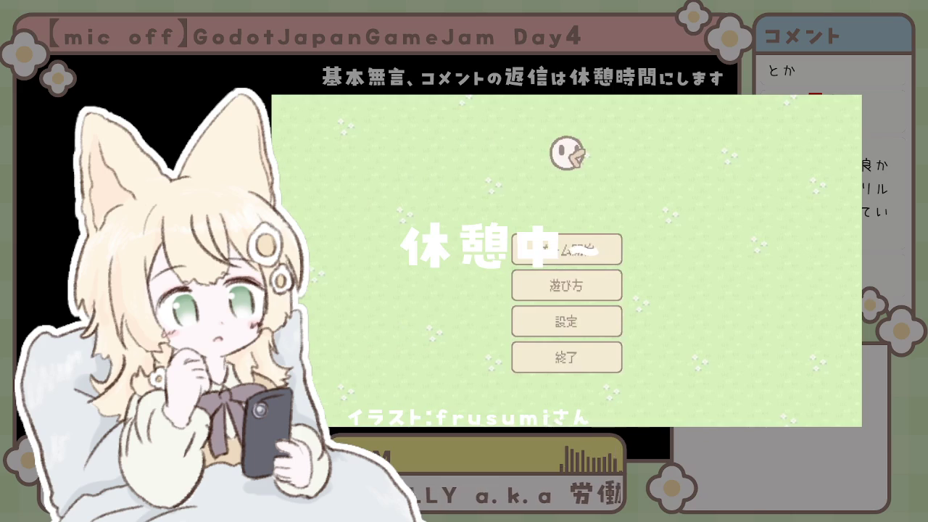
Step: Review the BGM/SE settings, read how-to-play pages 1–3, then start a round with ゲーム開始
{"action": "left_click", "coordinate": [613, 330]}
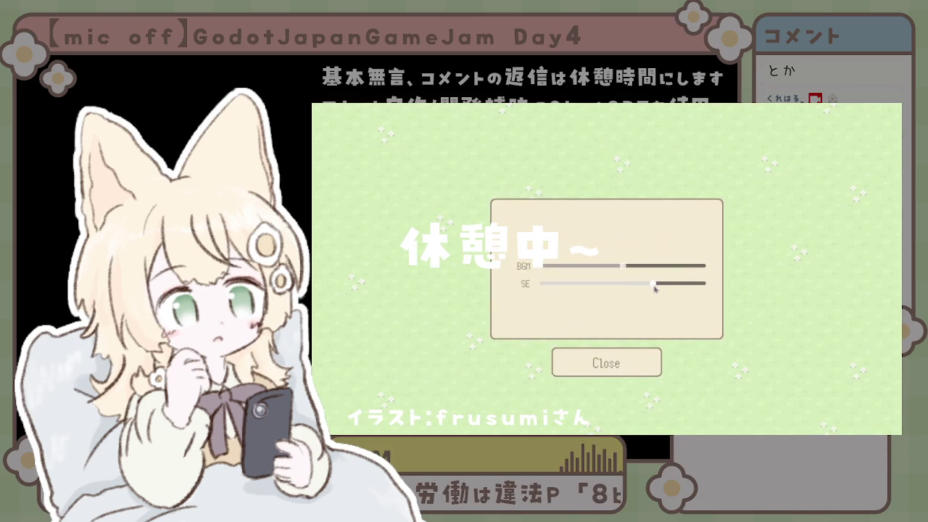
{"action": "left_click", "coordinate": [633, 360]}
{"action": "left_click", "coordinate": [628, 298]}
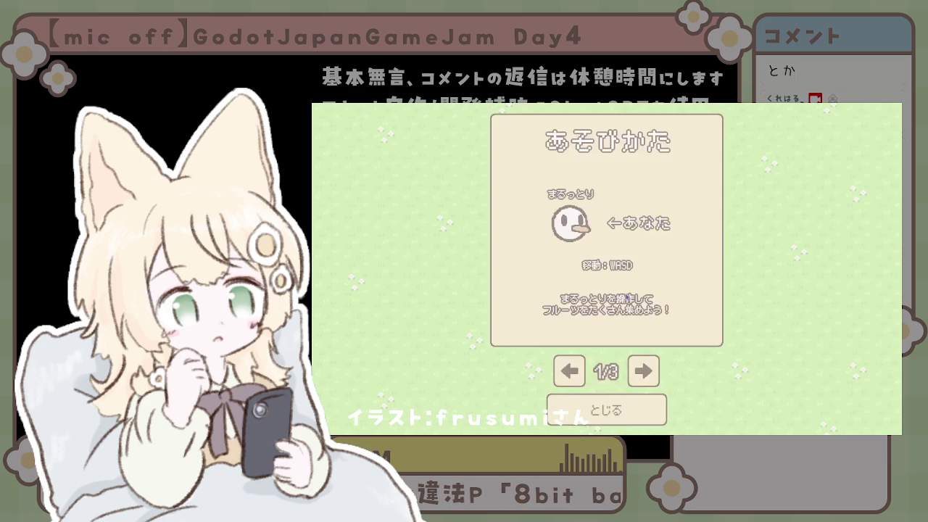
{"action": "left_click", "coordinate": [648, 371]}
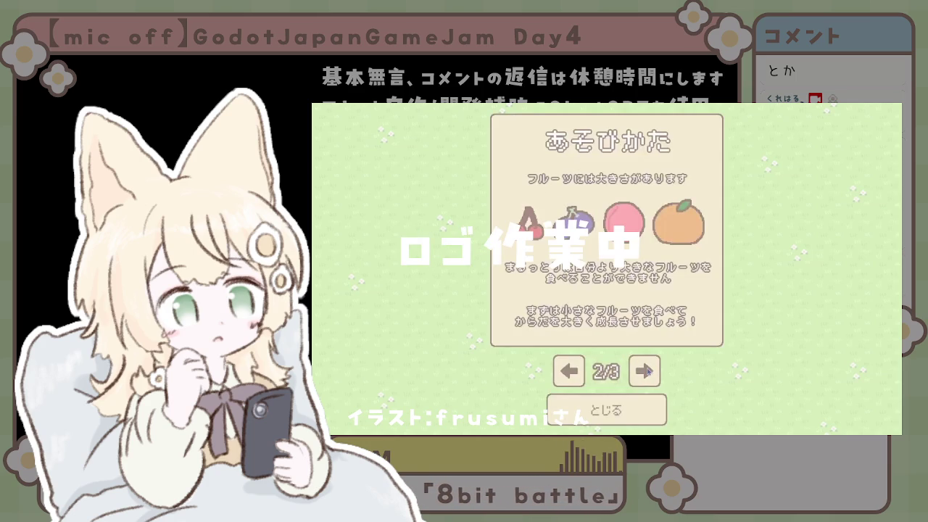
{"action": "left_click", "coordinate": [648, 370]}
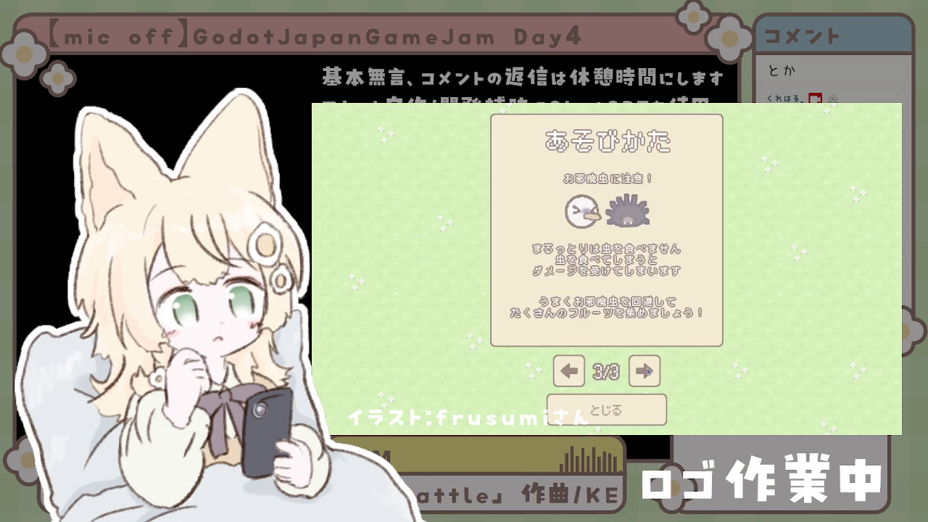
{"action": "left_click", "coordinate": [636, 417]}
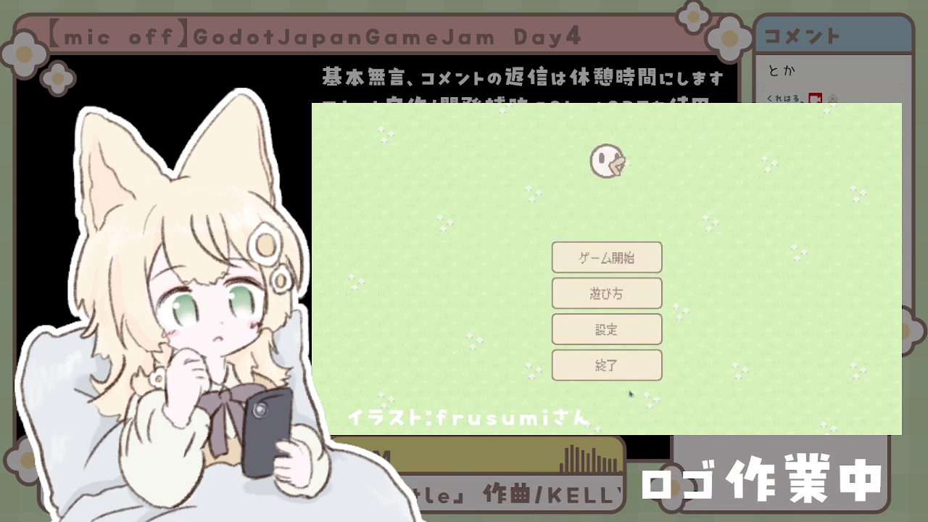
{"action": "left_click", "coordinate": [620, 266]}
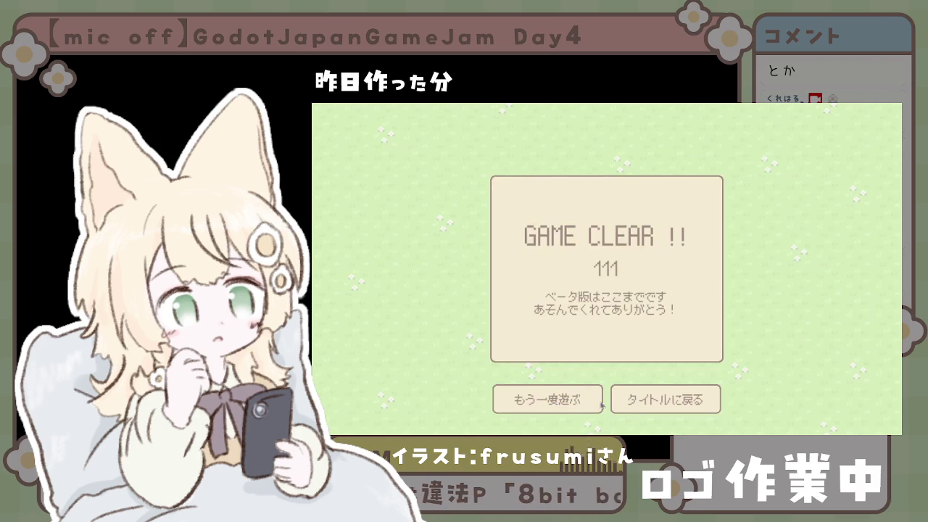
Step: Return from the GAME CLEAR result with score 111 to the title screen
{"action": "left_click", "coordinate": [641, 407]}
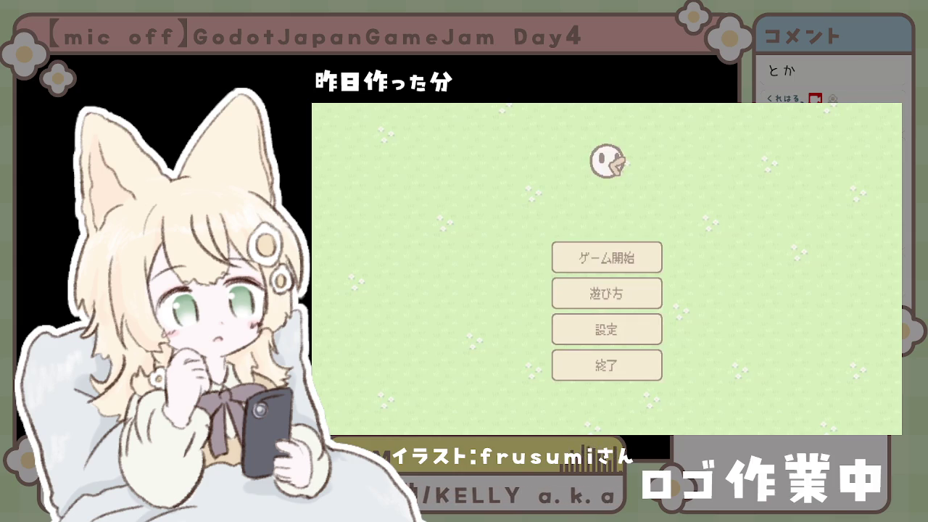
Step: Check the BGM/SE settings, read all three how-to-play pages, then start the game with ゲーム開始
{"action": "left_click", "coordinate": [622, 336]}
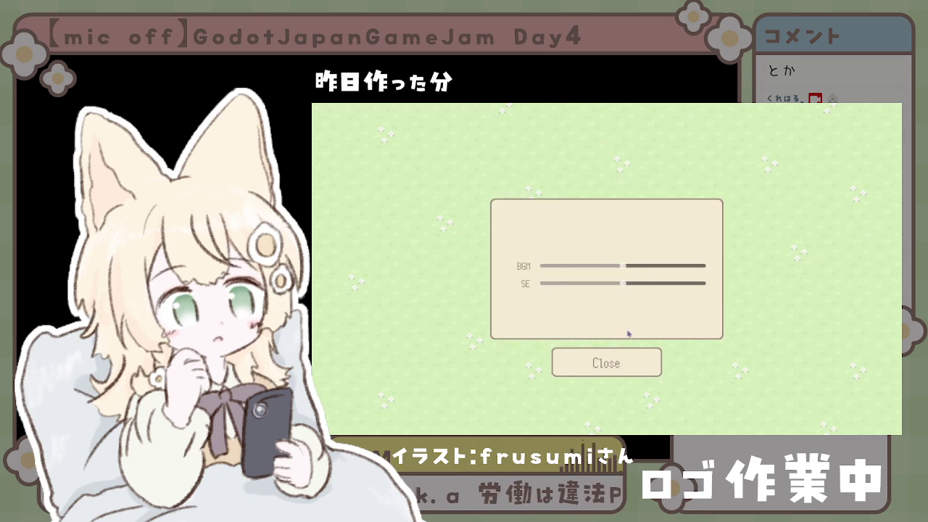
{"action": "left_click", "coordinate": [633, 361]}
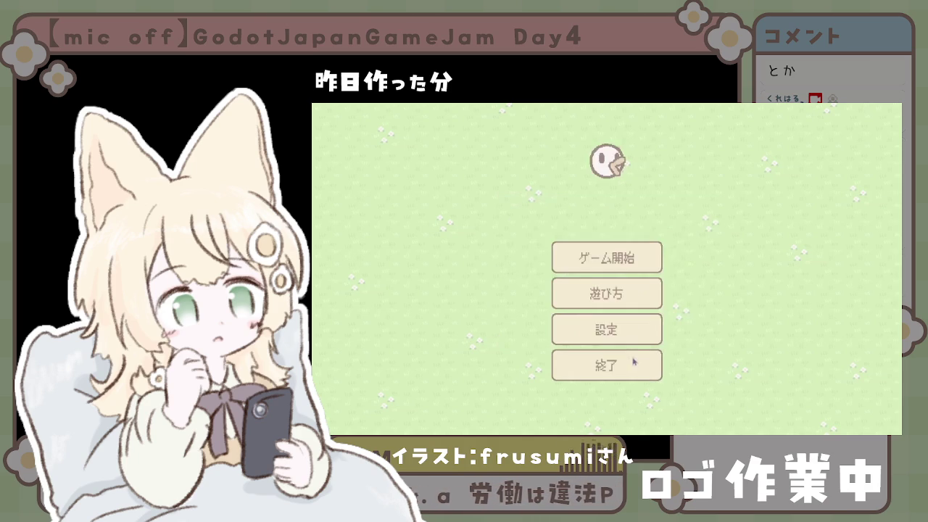
{"action": "left_click", "coordinate": [628, 296]}
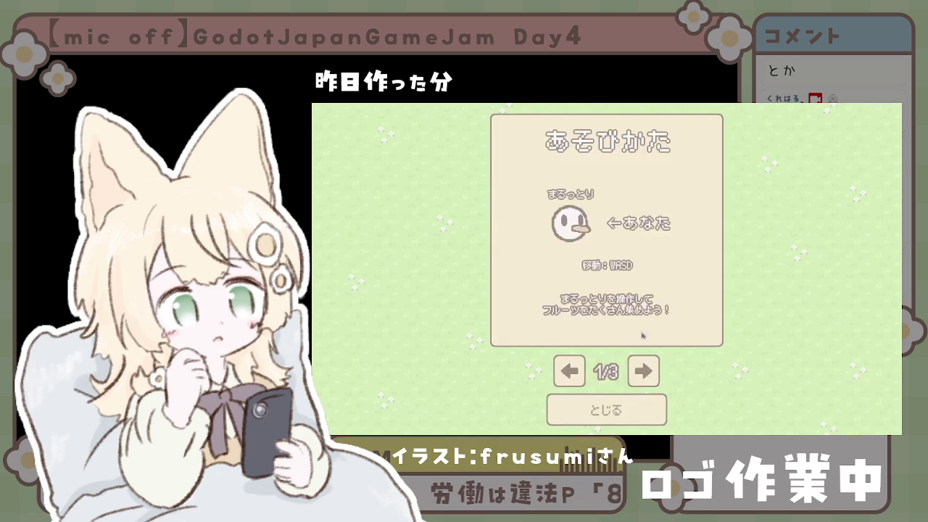
{"action": "left_click", "coordinate": [648, 371]}
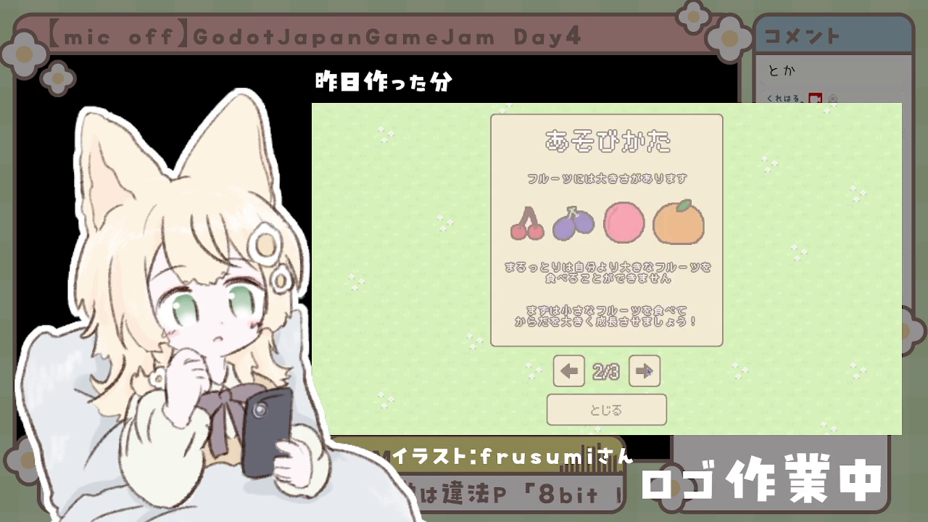
{"action": "left_click", "coordinate": [648, 371]}
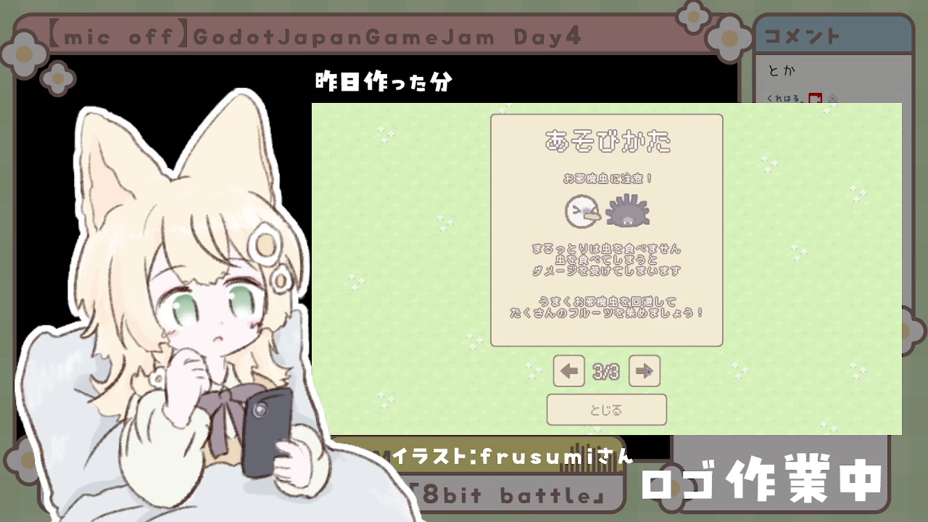
{"action": "left_click", "coordinate": [635, 419]}
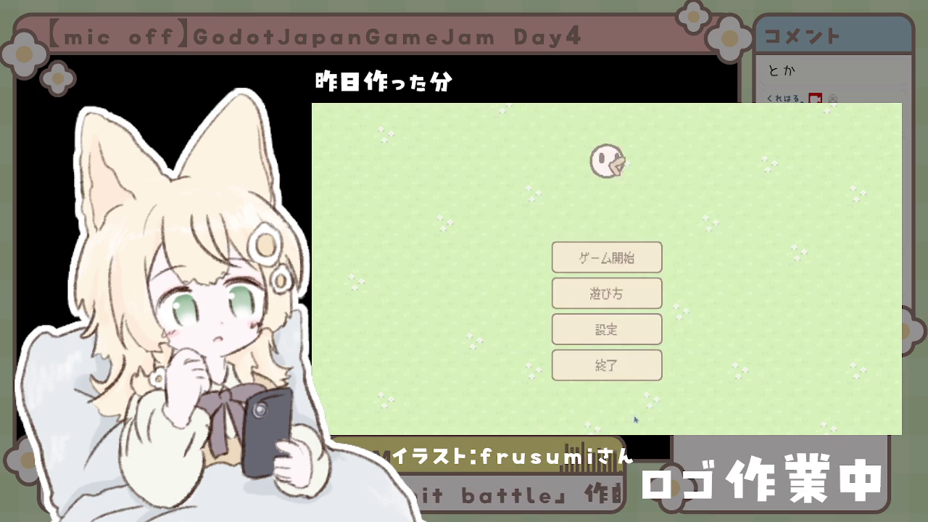
{"action": "left_click", "coordinate": [620, 265]}
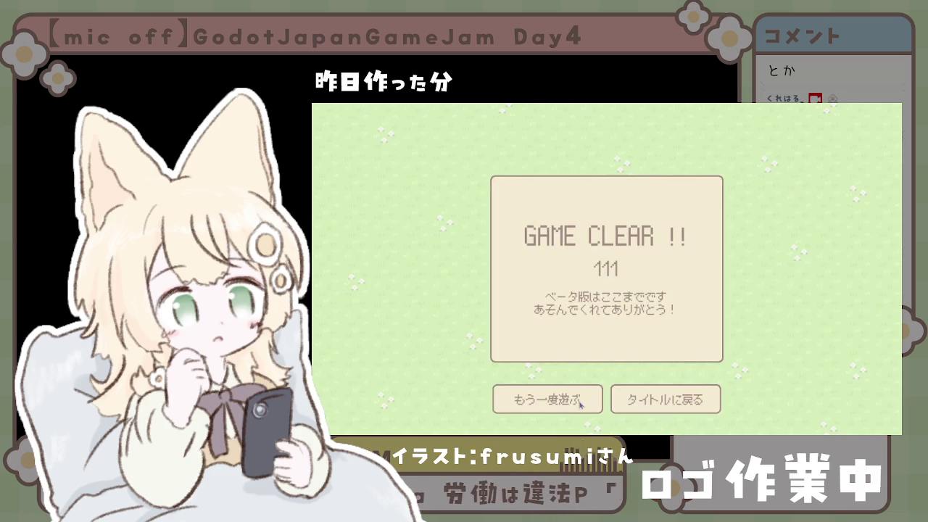
Step: Go back to the title menu from the GAME CLEAR result with タイトルに戻る
{"action": "left_click", "coordinate": [641, 406]}
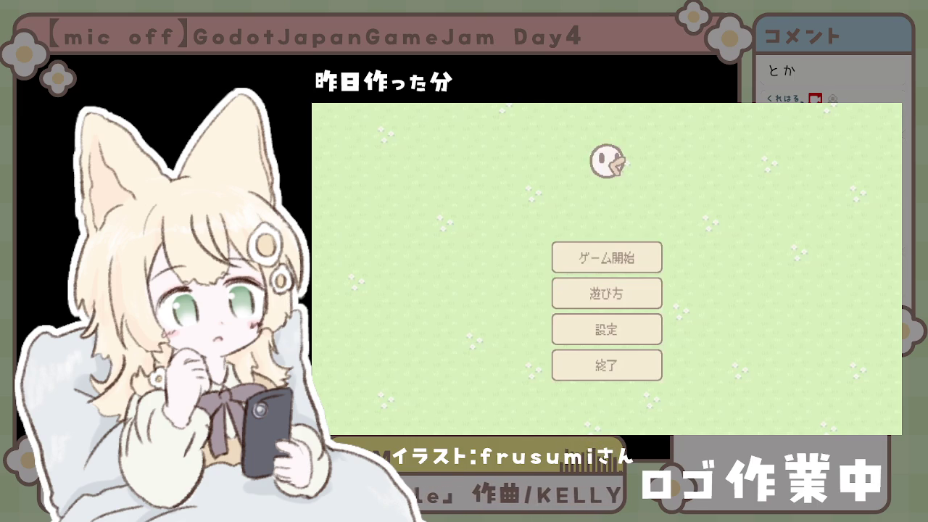
Step: Open 設定 on the title menu to show the BGM and SE volume sliders
{"action": "left_click", "coordinate": [623, 337]}
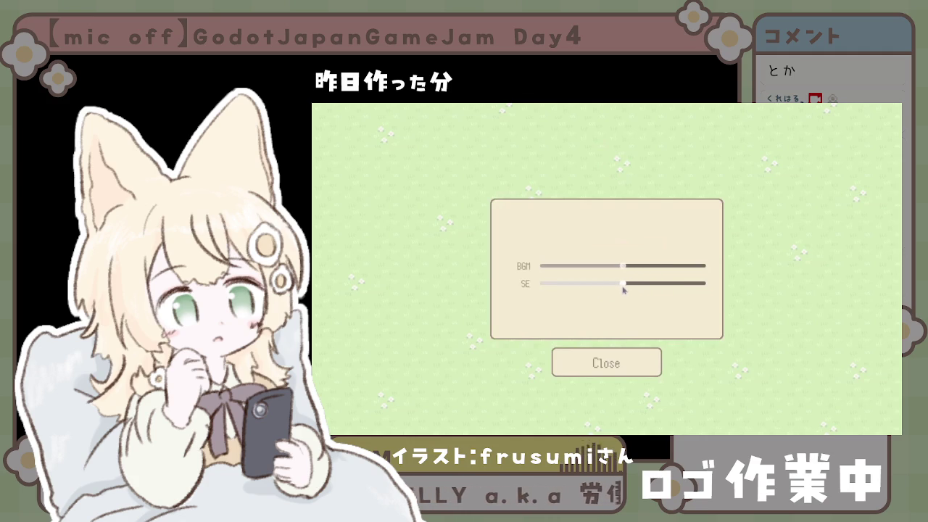
Step: Close the sound settings, read how-to-play pages 1–3, close the guide, and start a new game
{"action": "left_click", "coordinate": [632, 356]}
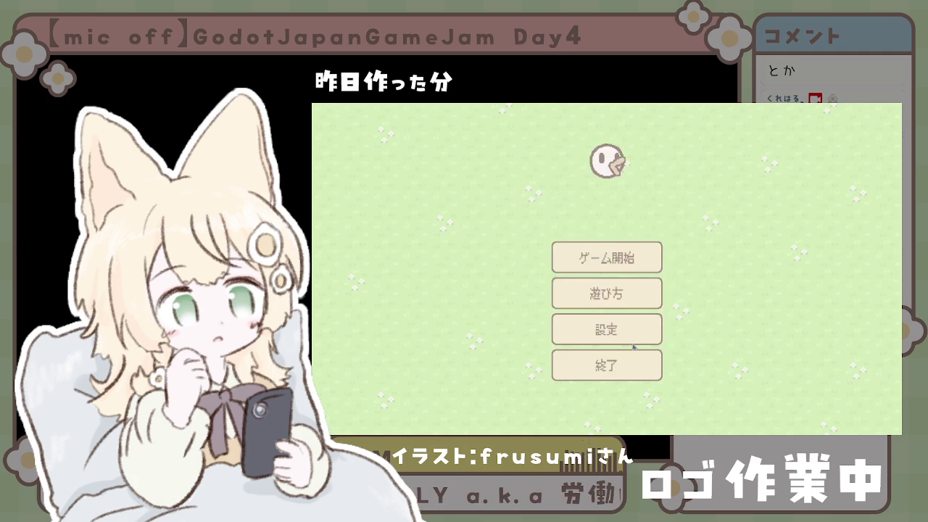
{"action": "left_click", "coordinate": [628, 298]}
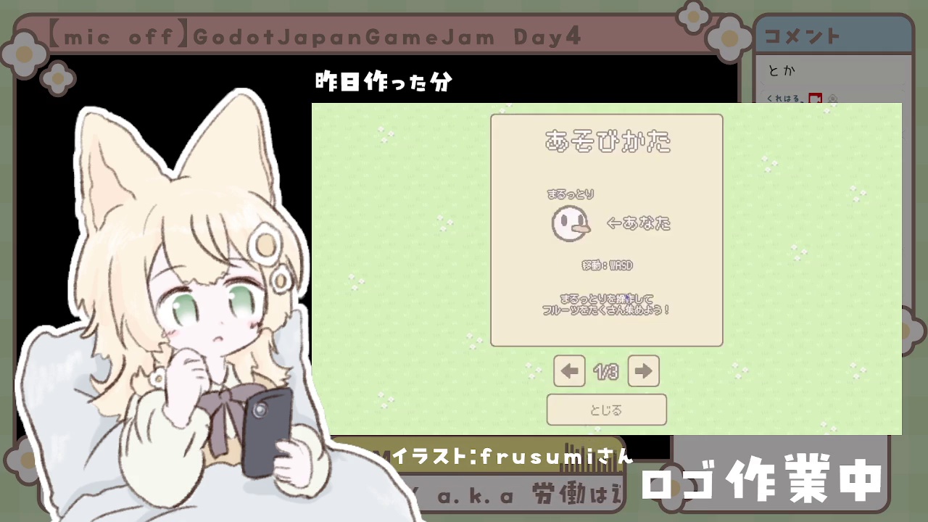
{"action": "left_click", "coordinate": [648, 371]}
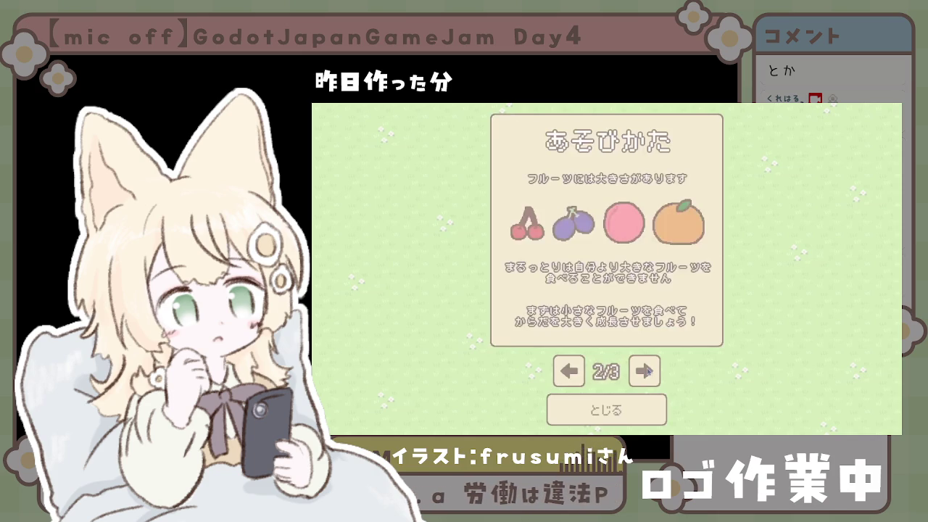
{"action": "left_click", "coordinate": [648, 371]}
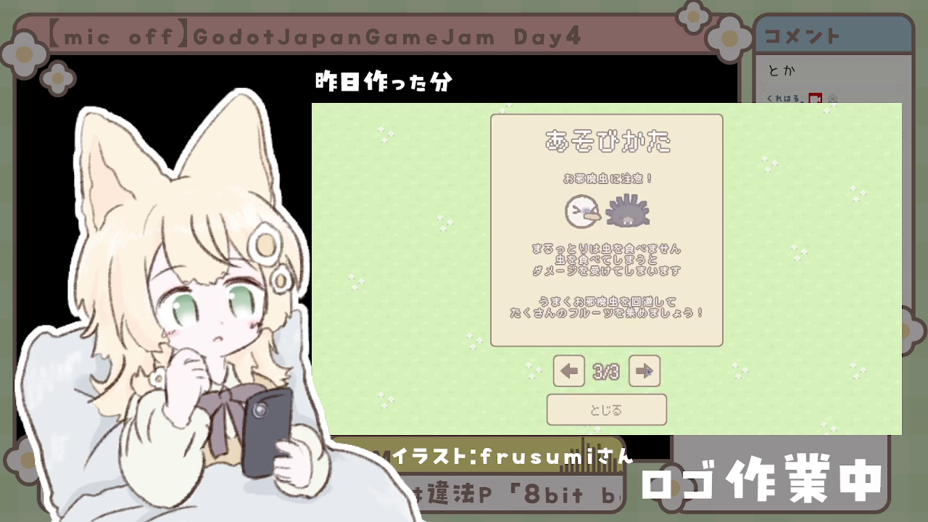
{"action": "left_click", "coordinate": [635, 418]}
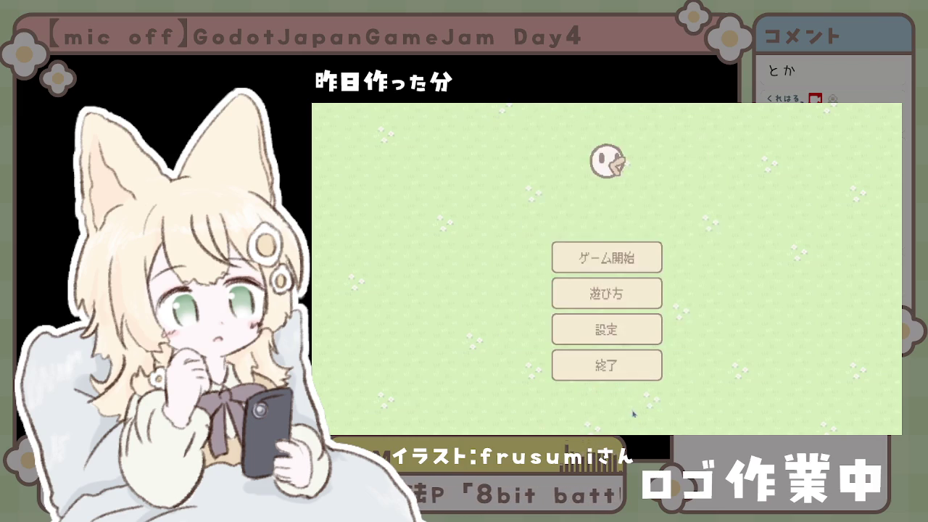
{"action": "left_click", "coordinate": [620, 266]}
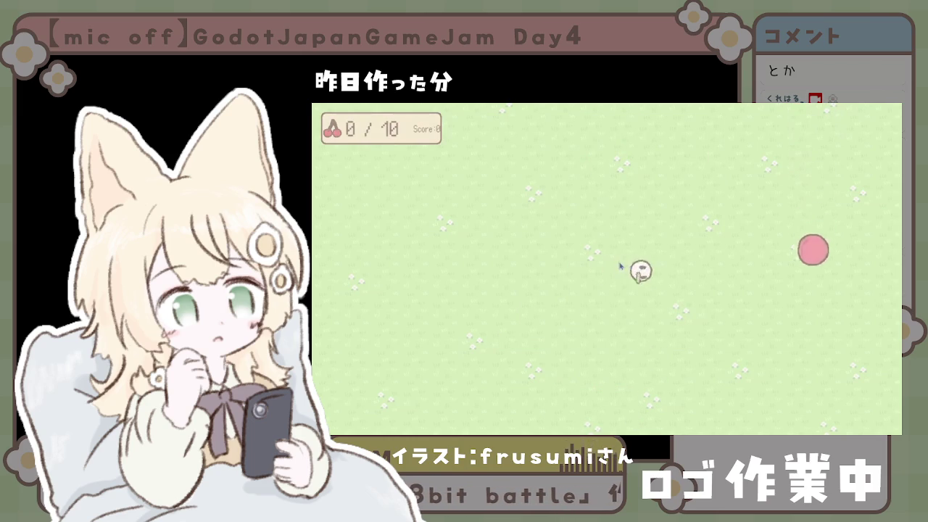
Step: Steer the bird around the field to catch the first falling cherries
{"action": "key", "text": "Down"}
{"action": "key", "text": "Left"}
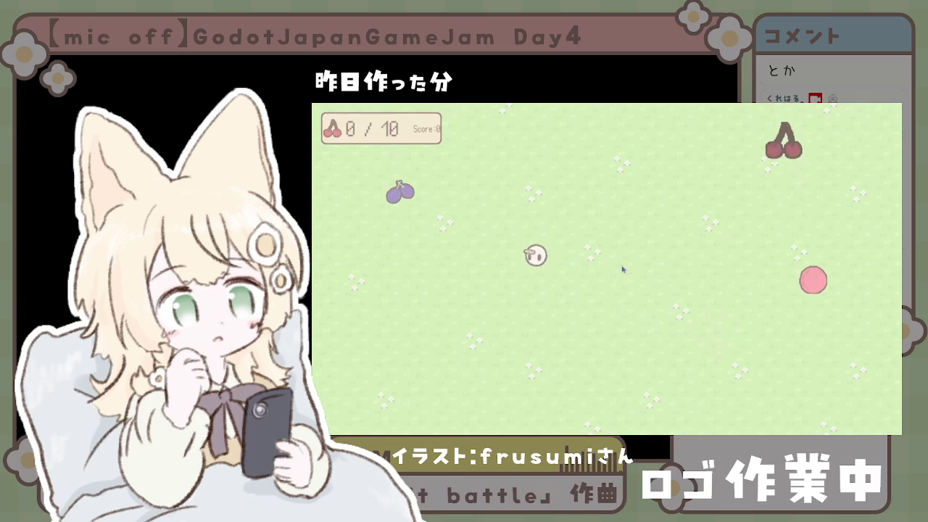
{"action": "key", "text": "Right"}
{"action": "key", "text": "Right"}
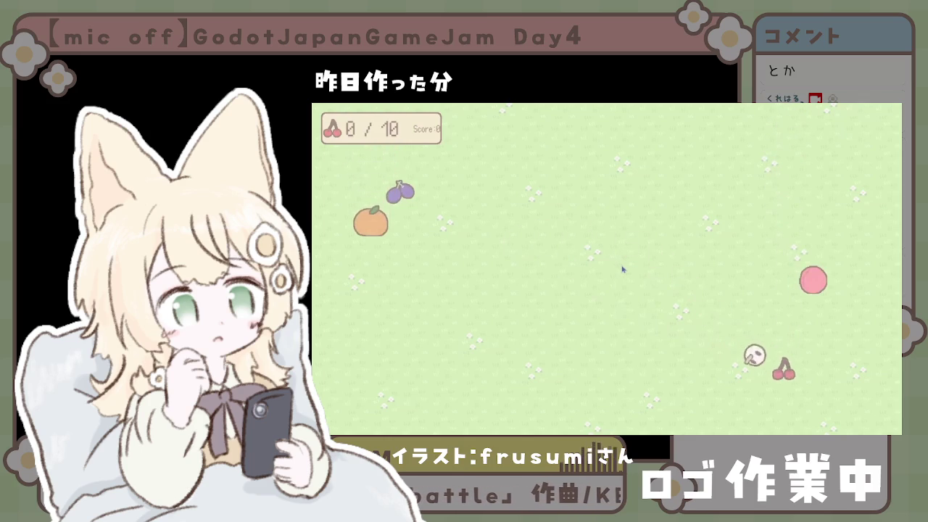
{"action": "key", "text": "Left"}
{"action": "key", "text": "Up"}
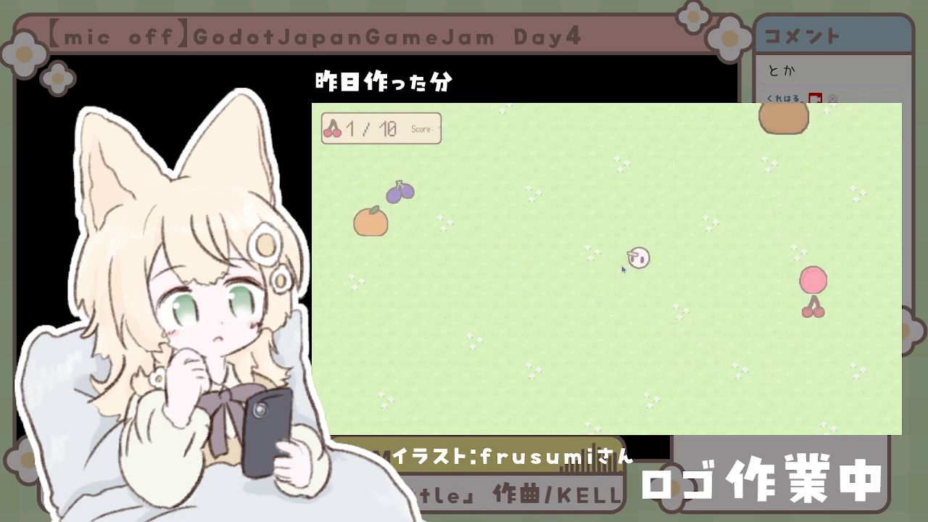
{"action": "key", "text": "Right"}
{"action": "key", "text": "Right"}
{"action": "key", "text": "Left"}
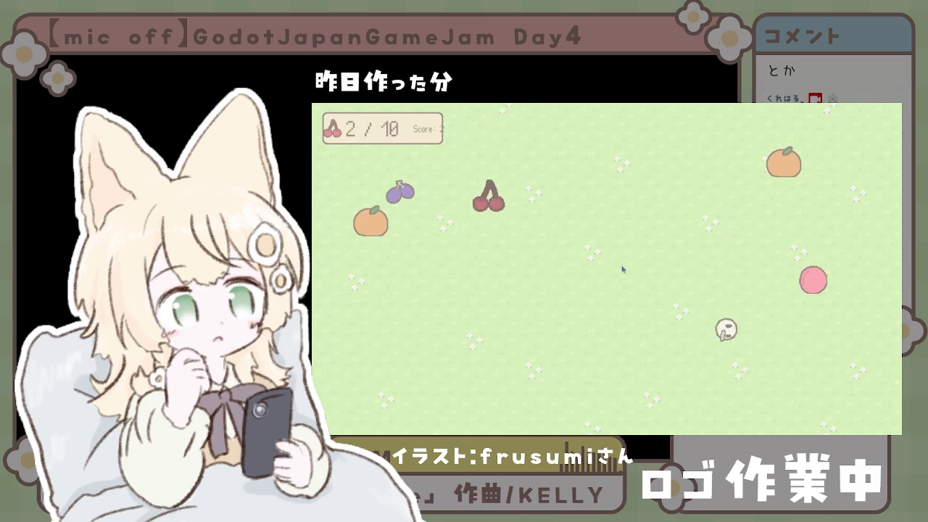
{"action": "key", "text": "Up"}
{"action": "key", "text": "Up"}
Step: Catch the remaining cherries up to the tenth, triggering 進化! with score 10
{"action": "key", "text": "Right"}
{"action": "key", "text": "Down"}
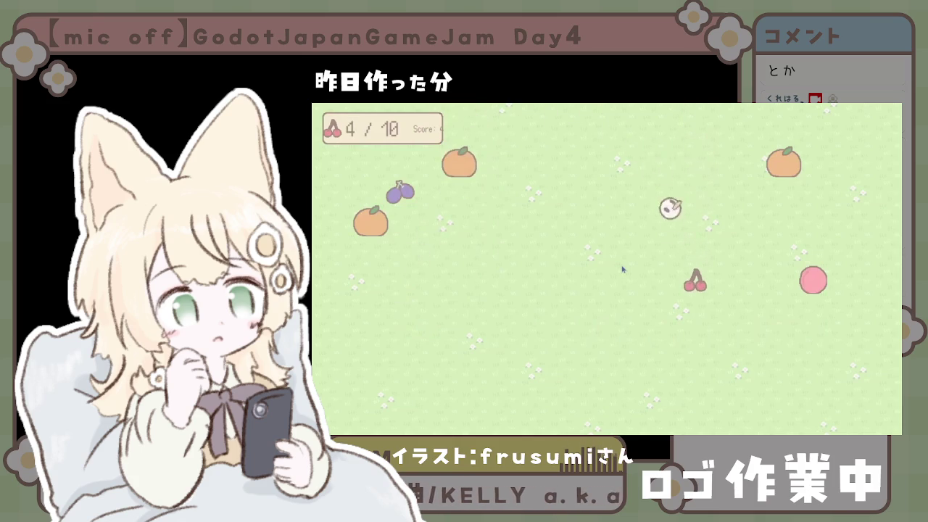
{"action": "key", "text": "Left"}
{"action": "key", "text": "Up"}
{"action": "key", "text": "Up"}
{"action": "key", "text": "Left"}
{"action": "key", "text": "Down"}
{"action": "key", "text": "Right"}
{"action": "key", "text": "Down"}
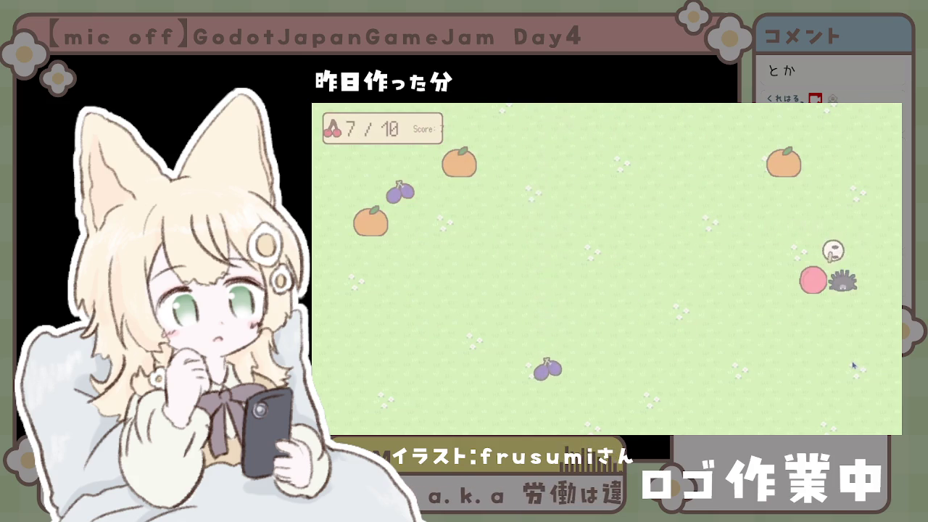
{"action": "key", "text": "Left"}
{"action": "key", "text": "Down"}
{"action": "key", "text": "Up"}
{"action": "key", "text": "Up"}
{"action": "key", "text": "Down"}
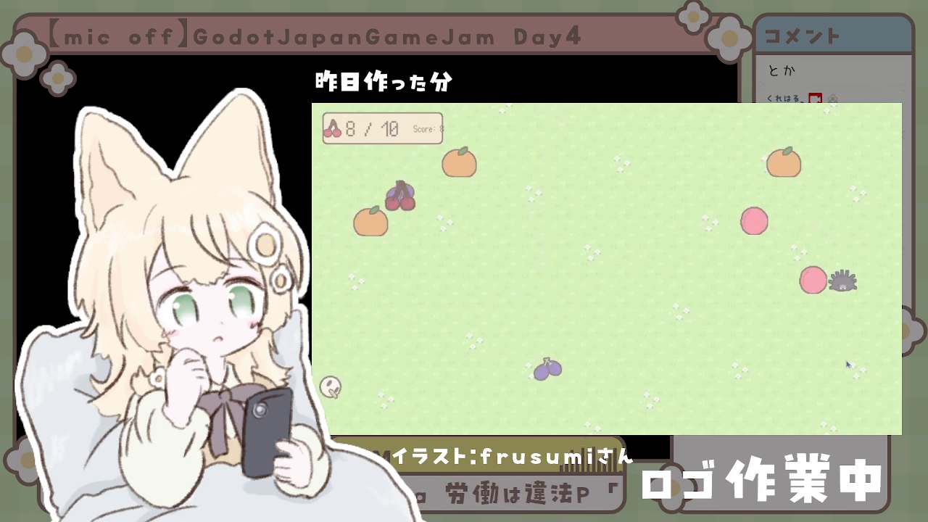
{"action": "key", "text": "Up"}
{"action": "key", "text": "Right"}
{"action": "key", "text": "Right"}
{"action": "key", "text": "Up"}
{"action": "key", "text": "Right"}
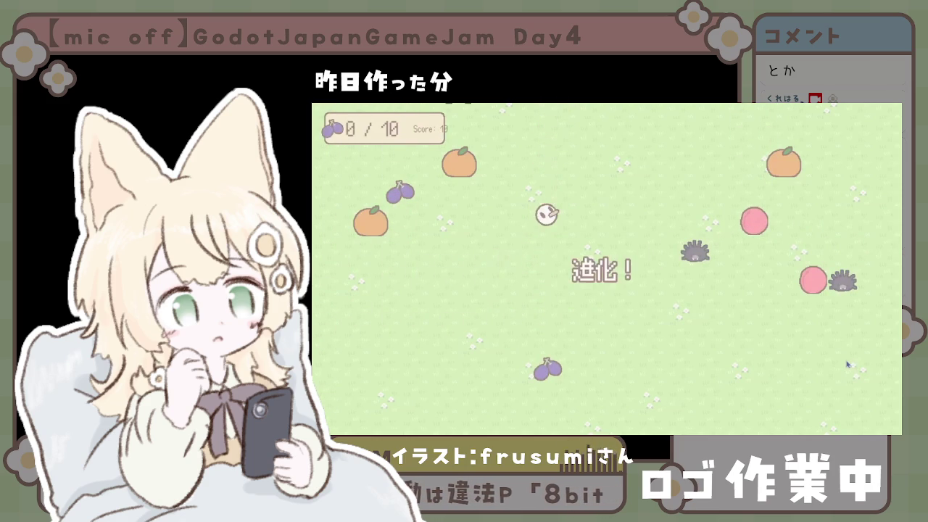
Step: Steer the evolved bird around the field eating cherries and plums
{"action": "key", "text": "Up"}
{"action": "key", "text": "Right"}
{"action": "key", "text": "Up"}
{"action": "key", "text": "Left"}
{"action": "key", "text": "Down"}
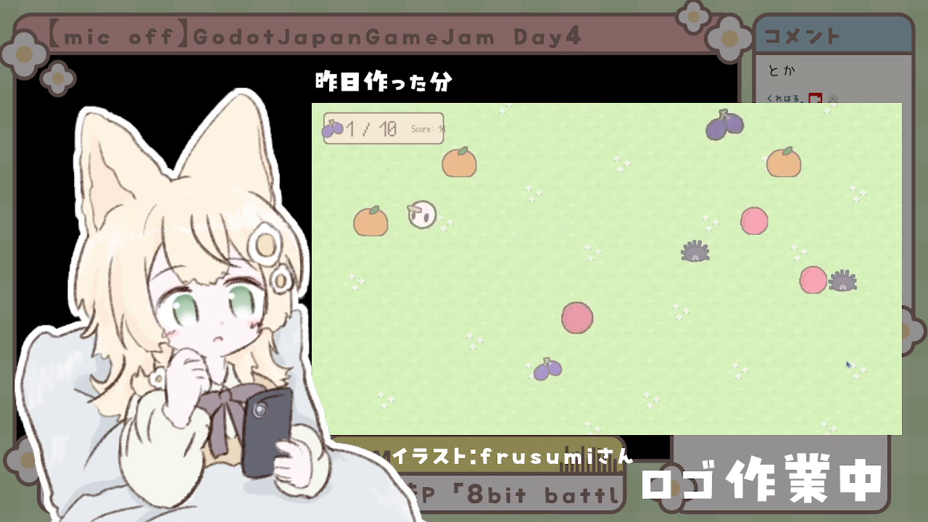
{"action": "key", "text": "Down"}
{"action": "key", "text": "Right"}
{"action": "key", "text": "Up"}
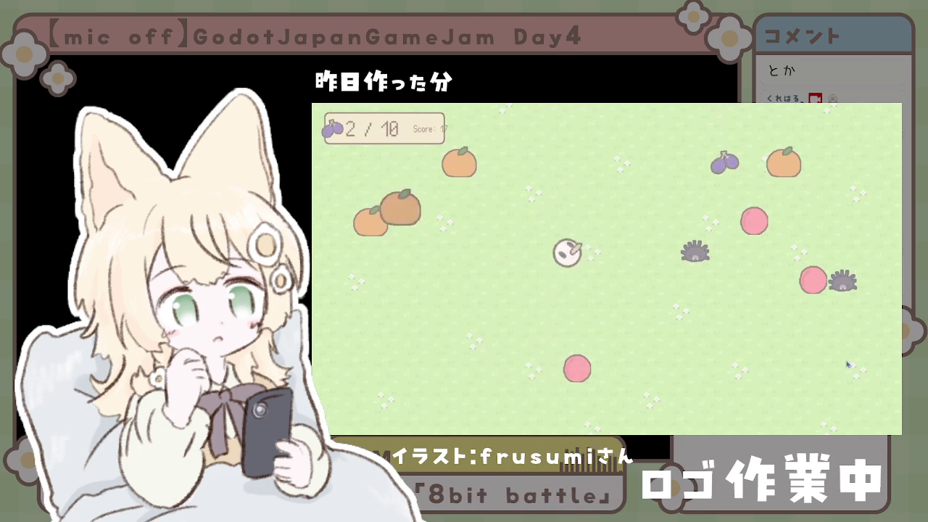
{"action": "key", "text": "Right"}
{"action": "key", "text": "Left"}
{"action": "key", "text": "Down"}
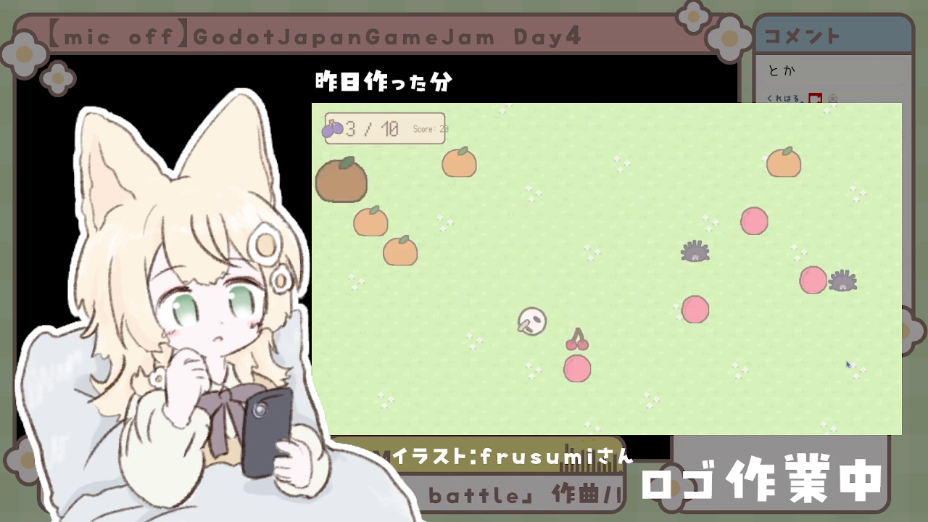
{"action": "key", "text": "Up"}
{"action": "key", "text": "Left"}
{"action": "key", "text": "Up"}
{"action": "key", "text": "Left"}
{"action": "key", "text": "Up"}
{"action": "key", "text": "Left"}
{"action": "key", "text": "Down"}
{"action": "key", "text": "Right"}
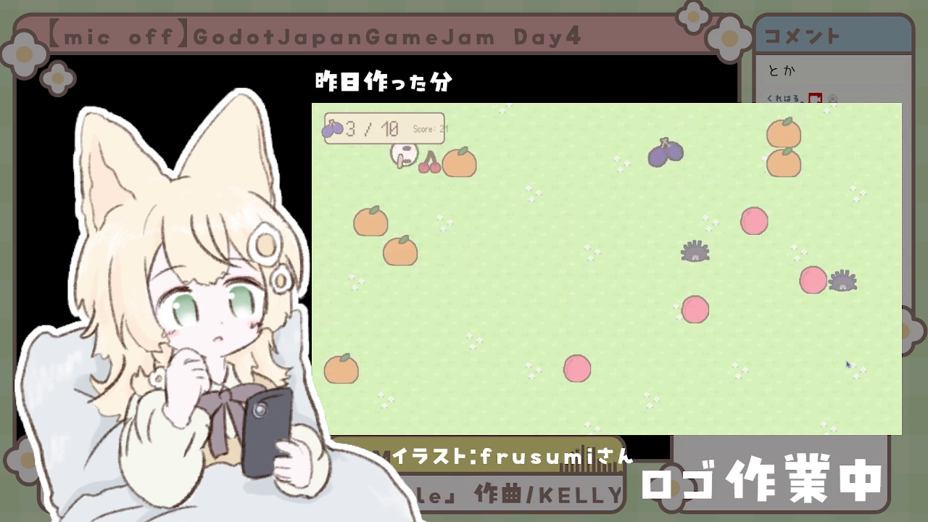
{"action": "key", "text": "Up"}
{"action": "key", "text": "Right"}
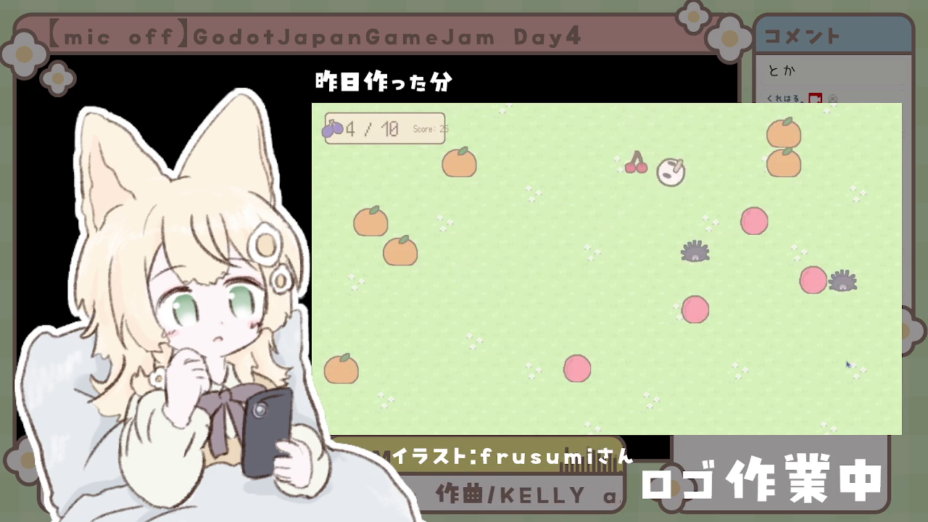
{"action": "key", "text": "Left"}
{"action": "key", "text": "Down"}
{"action": "key", "text": "Left"}
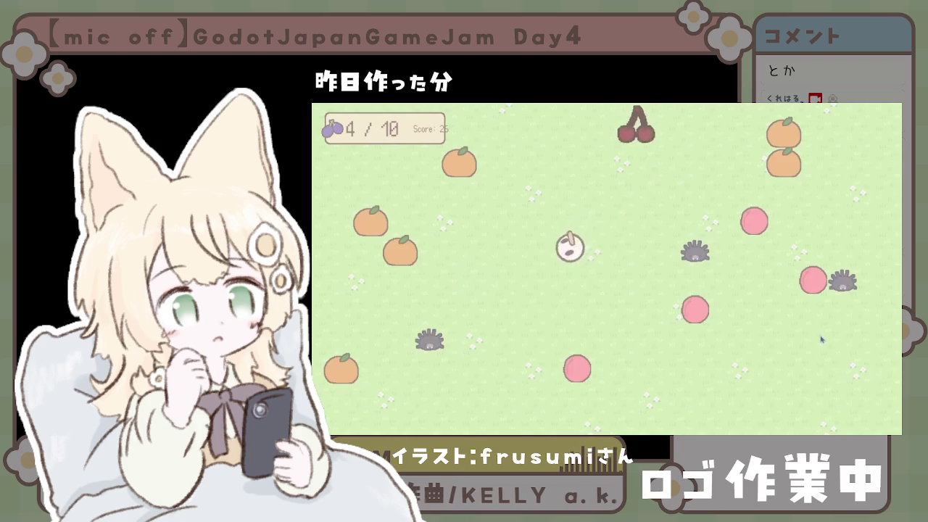
{"action": "key", "text": "Right"}
{"action": "key", "text": "Down"}
{"action": "key", "text": "Left"}
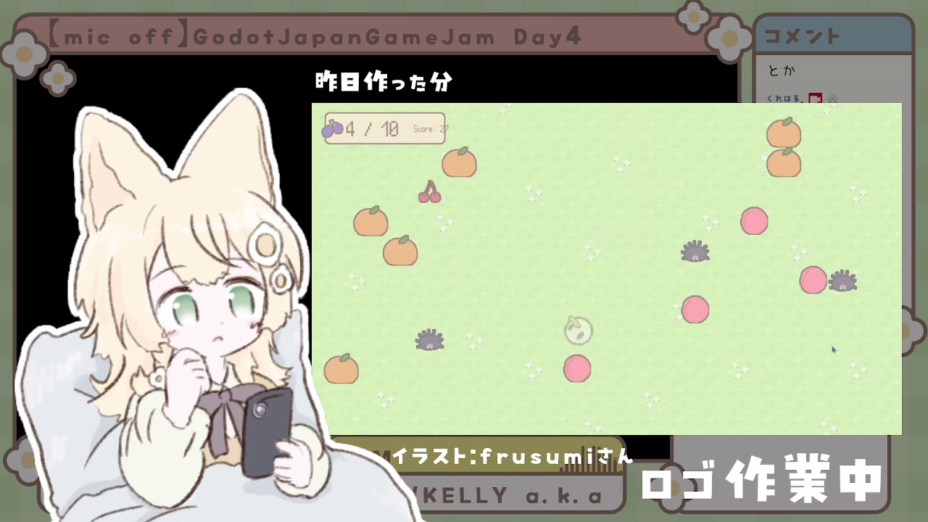
{"action": "key", "text": "Up"}
{"action": "key", "text": "Left"}
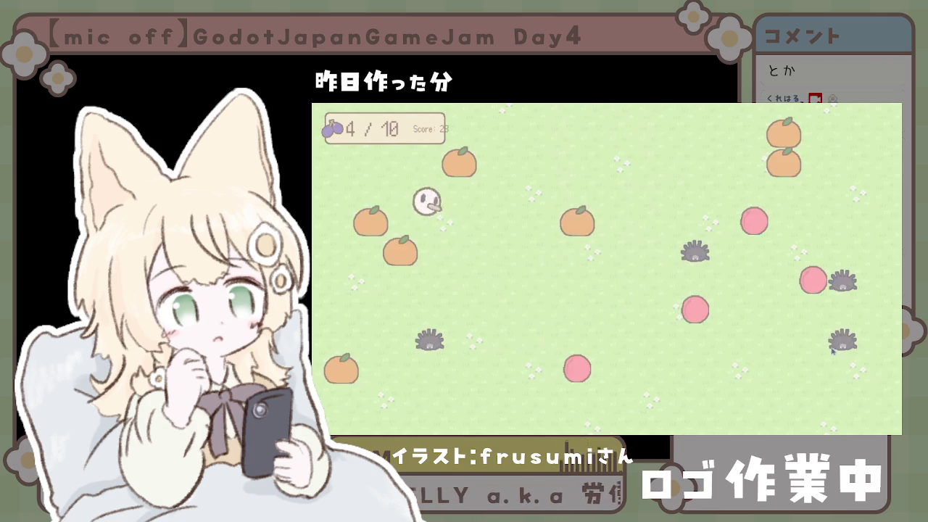
{"action": "key", "text": "Up"}
{"action": "key", "text": "Right"}
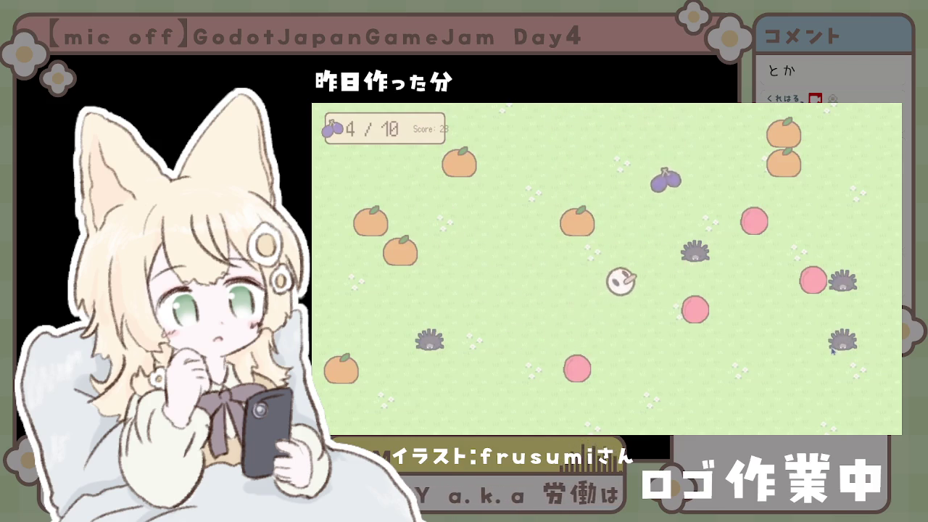
{"action": "key", "text": "Left"}
{"action": "key", "text": "Down"}
{"action": "key", "text": "Right"}
{"action": "key", "text": "Up"}
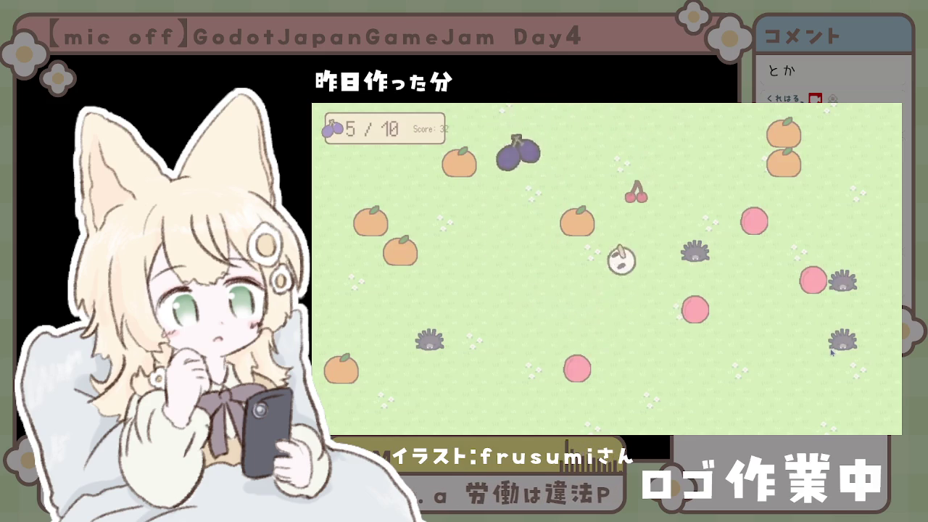
{"action": "key", "text": "Left"}
{"action": "key", "text": "Down"}
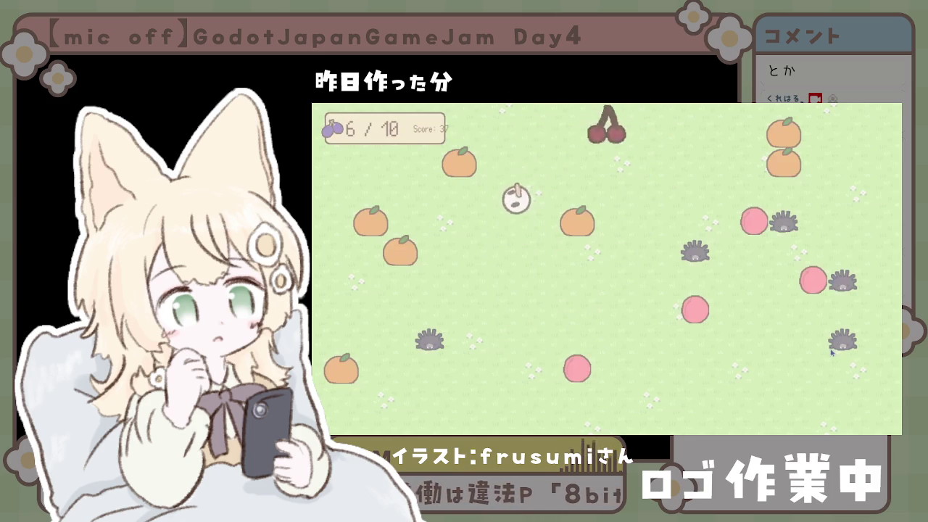
Step: Sweep along the bottom and left side of the field collecting more cherries and plums
{"action": "key", "text": "Right"}
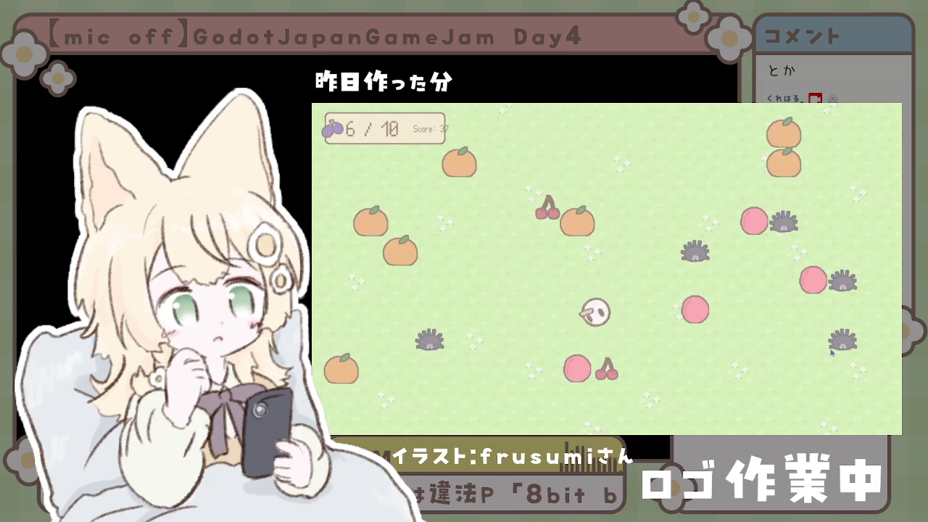
{"action": "key", "text": "Down"}
{"action": "key", "text": "Left"}
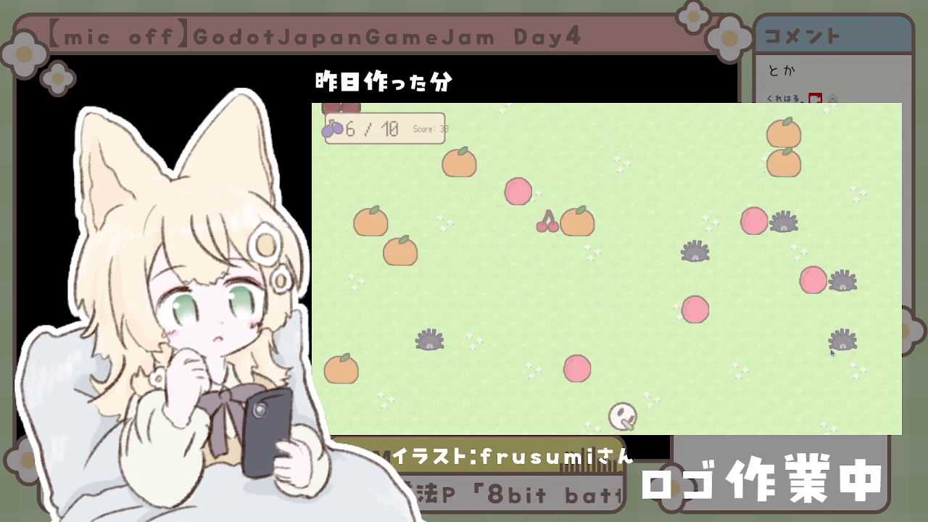
{"action": "key", "text": "Up"}
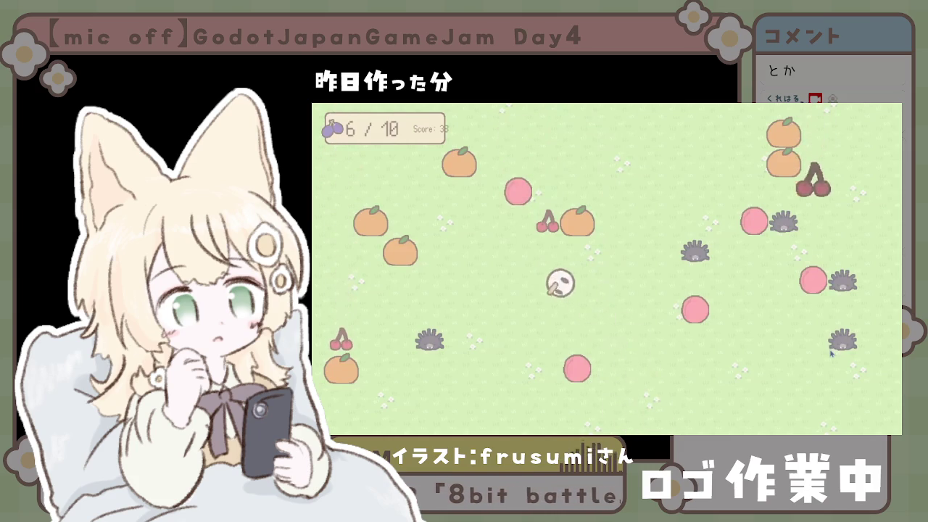
{"action": "key", "text": "Down"}
{"action": "key", "text": "Left"}
{"action": "key", "text": "Up"}
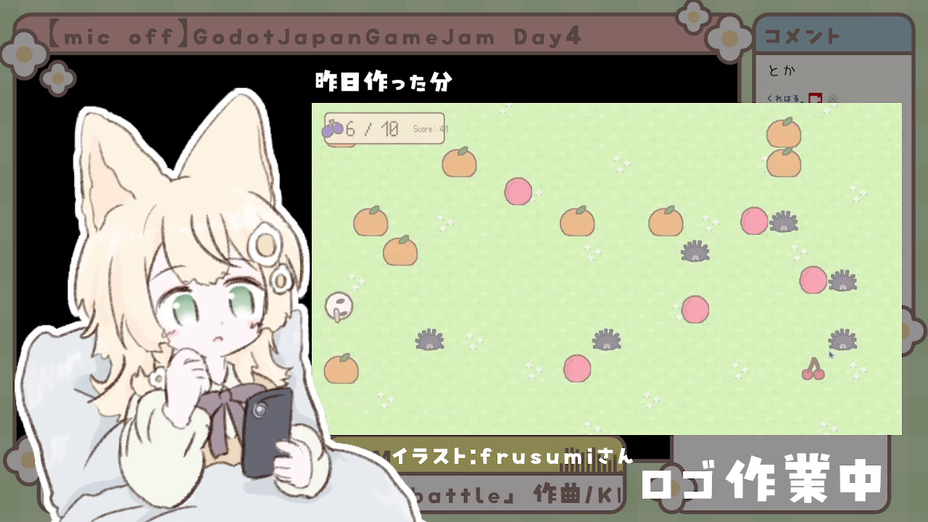
{"action": "key", "text": "Right"}
{"action": "key", "text": "Right"}
{"action": "key", "text": "Up"}
{"action": "key", "text": "Left"}
{"action": "key", "text": "Down"}
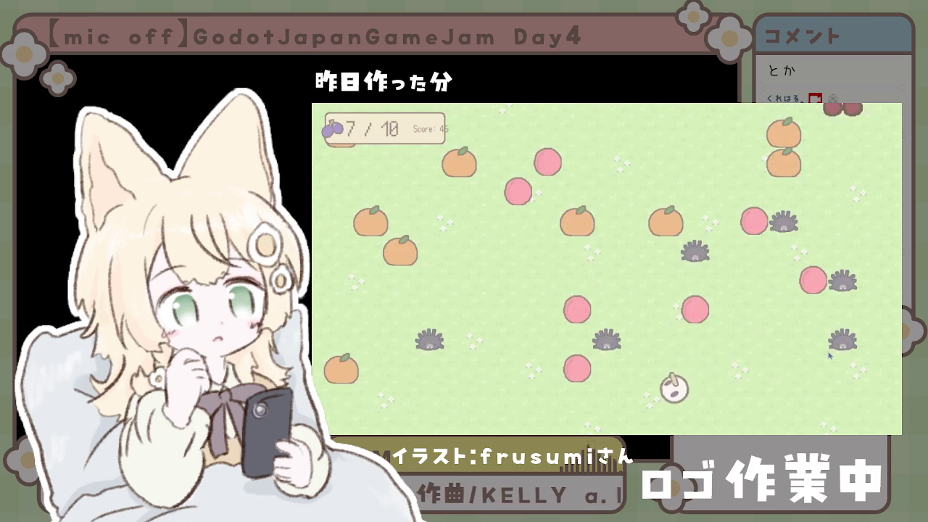
{"action": "key", "text": "Right"}
{"action": "key", "text": "Left"}
{"action": "key", "text": "Up"}
{"action": "key", "text": "Right"}
{"action": "key", "text": "Down"}
{"action": "key", "text": "Left"}
{"action": "key", "text": "Down"}
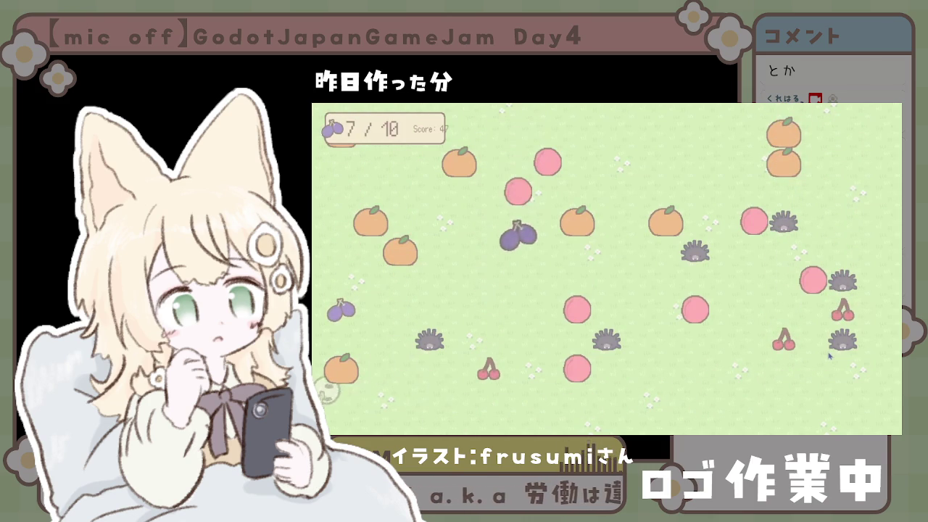
{"action": "key", "text": "Up"}
{"action": "key", "text": "Right"}
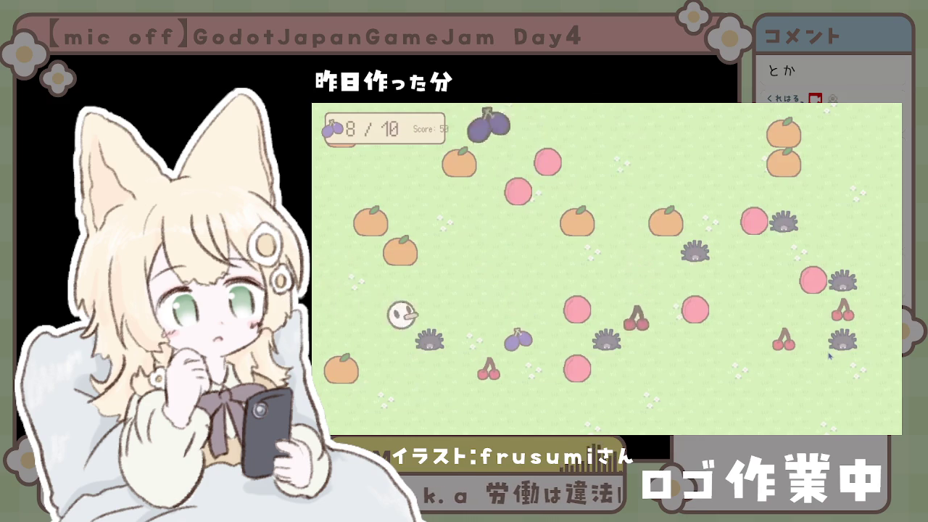
{"action": "key", "text": "Down"}
{"action": "key", "text": "Left"}
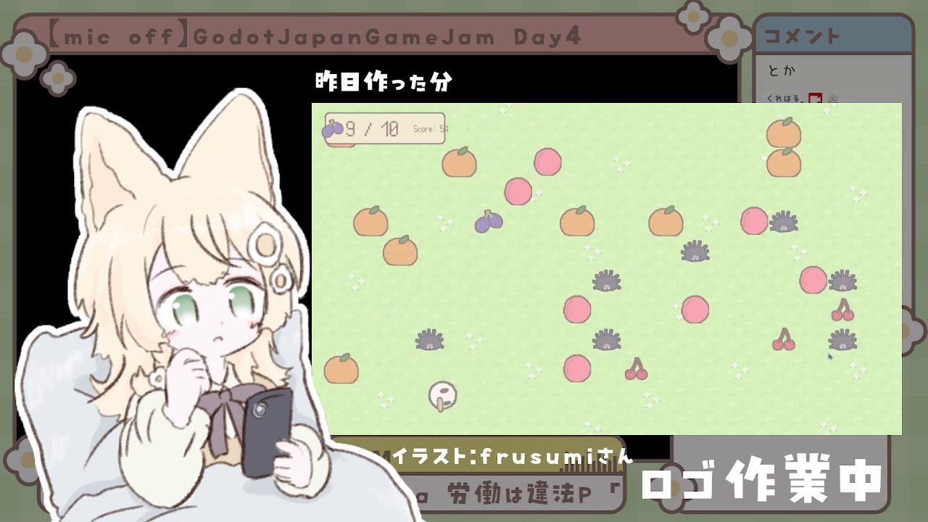
{"action": "key", "text": "Right"}
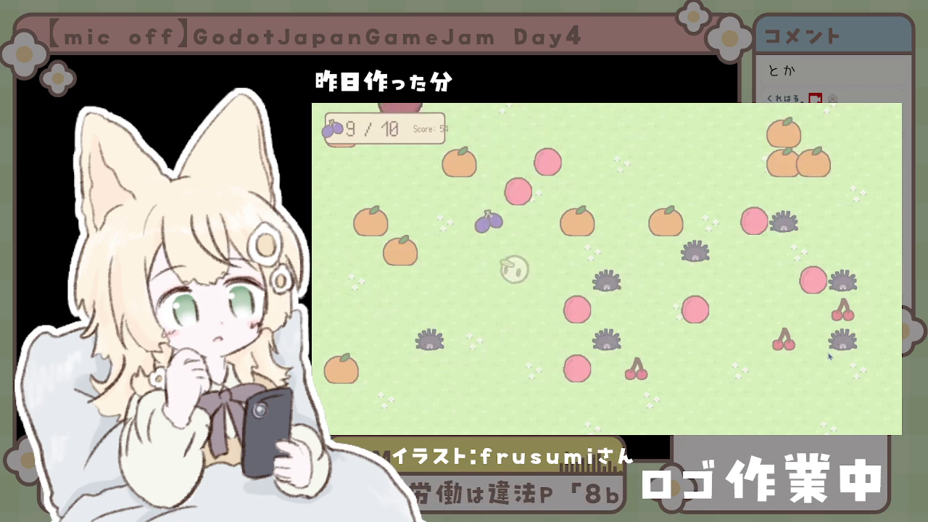
Step: Evolve the bird with a plum, then eat the peaches until GAME CLEAR shows score 111
{"action": "key", "text": "Up"}
{"action": "key", "text": "Left"}
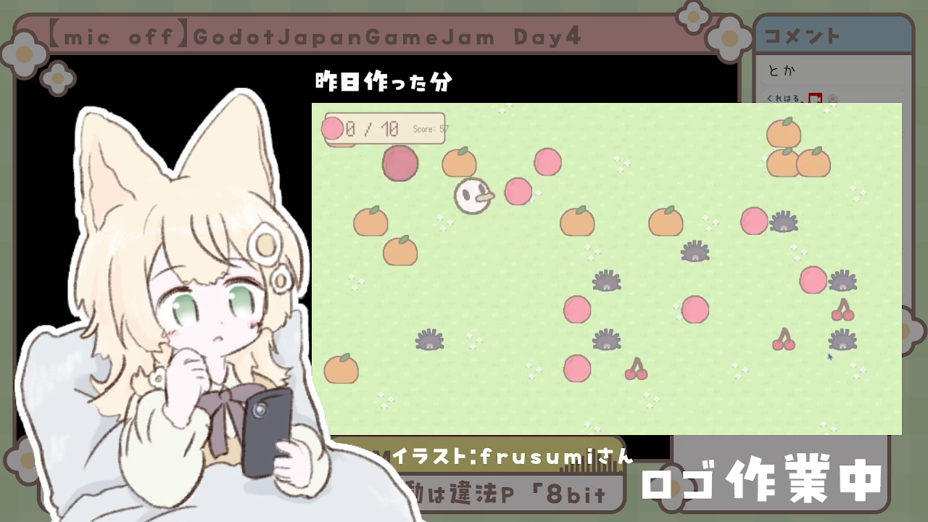
{"action": "key", "text": "Down"}
{"action": "key", "text": "Right"}
{"action": "key", "text": "Left"}
{"action": "key", "text": "Up"}
{"action": "key", "text": "Down"}
{"action": "key", "text": "Left"}
{"action": "key", "text": "Up"}
{"action": "key", "text": "Down"}
{"action": "key", "text": "Right"}
{"action": "key", "text": "Right"}
{"action": "key", "text": "Up"}
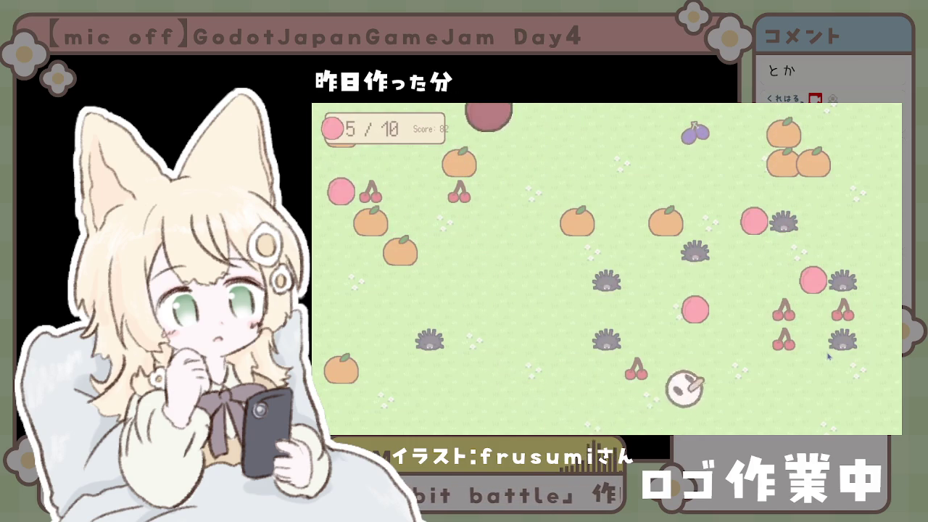
{"action": "key", "text": "Left"}
{"action": "key", "text": "Right"}
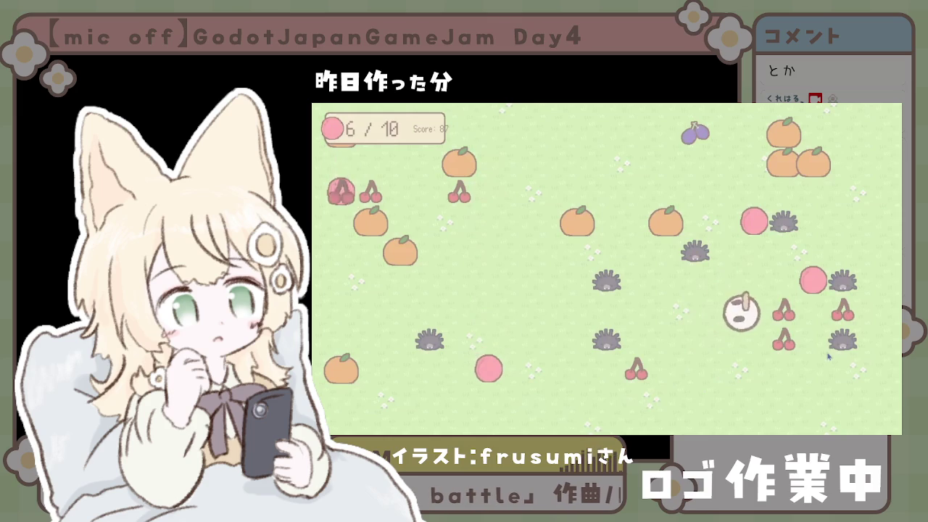
{"action": "key", "text": "Up"}
{"action": "key", "text": "Left"}
{"action": "key", "text": "Down"}
{"action": "key", "text": "Left"}
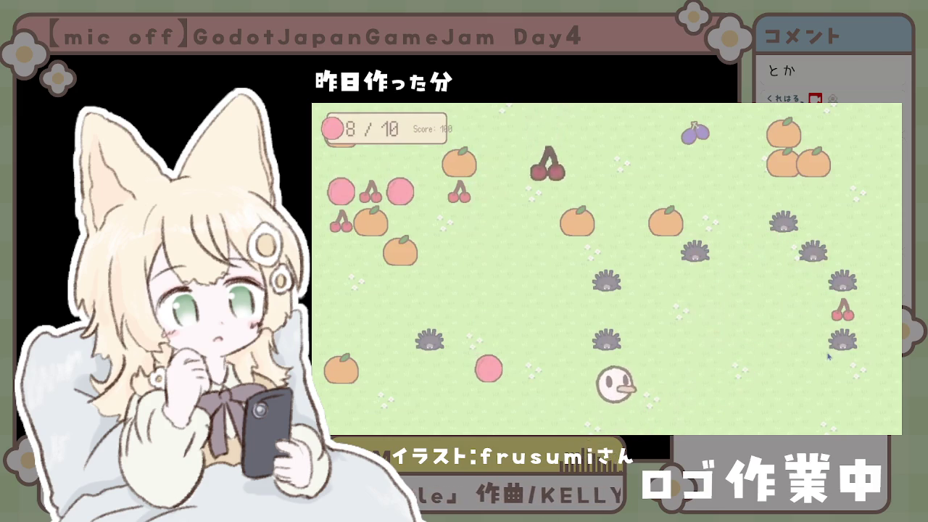
{"action": "key", "text": "Up"}
{"action": "key", "text": "Right"}
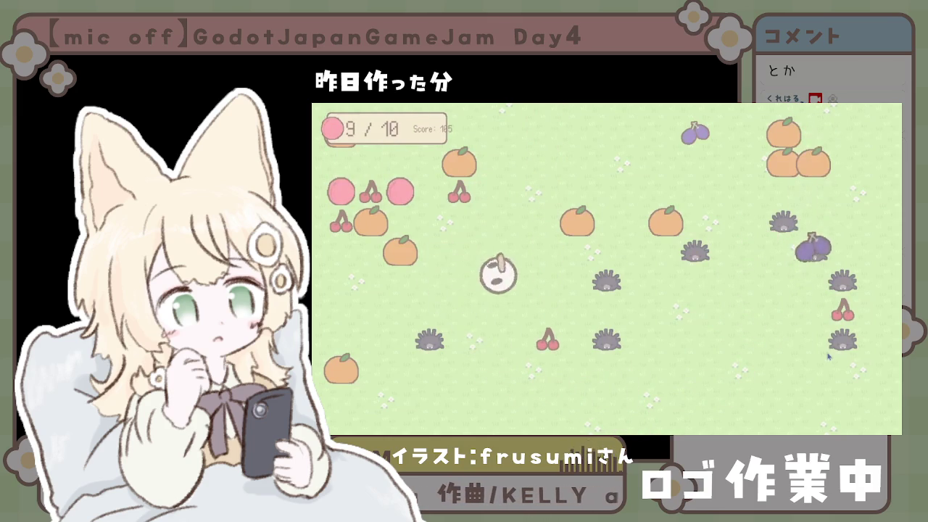
{"action": "key", "text": "Up"}
{"action": "key", "text": "Left"}
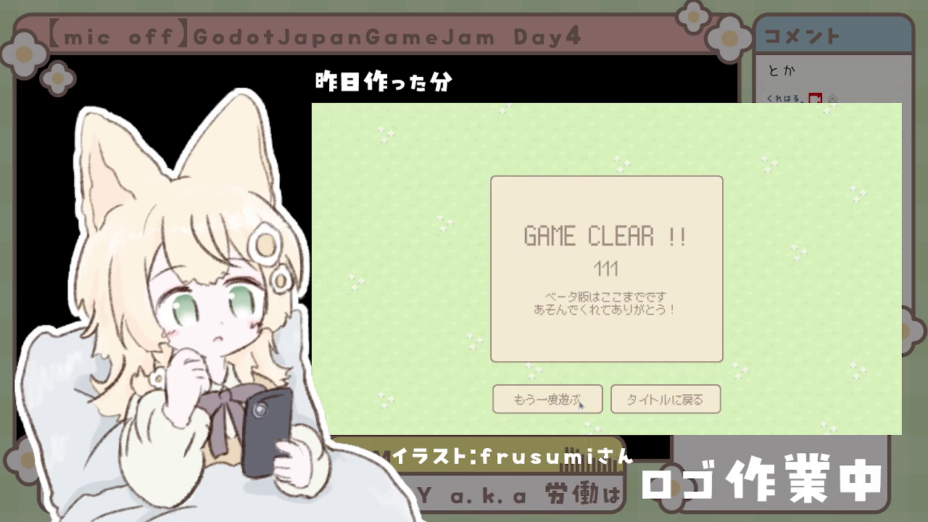
Step: Return to the title menu and check the BGM and SE volume settings
{"action": "left_click", "coordinate": [641, 407]}
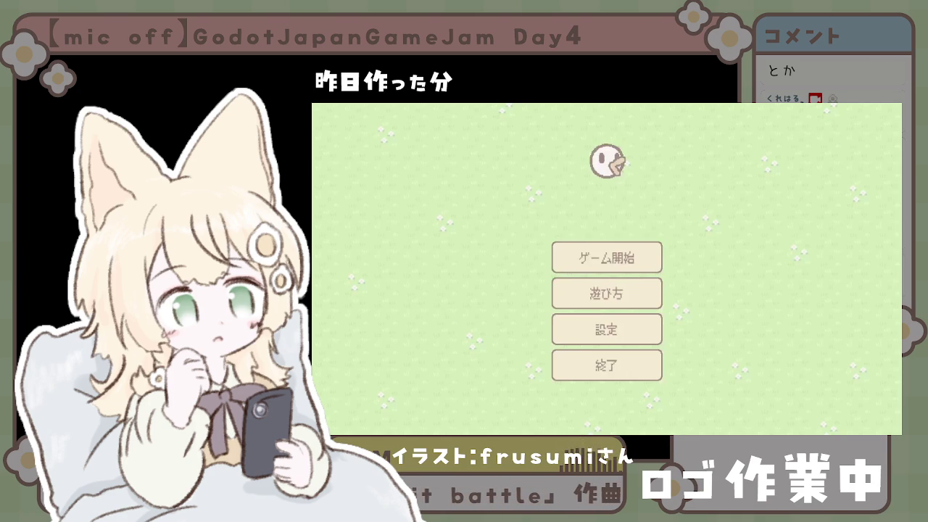
{"action": "left_click", "coordinate": [623, 338]}
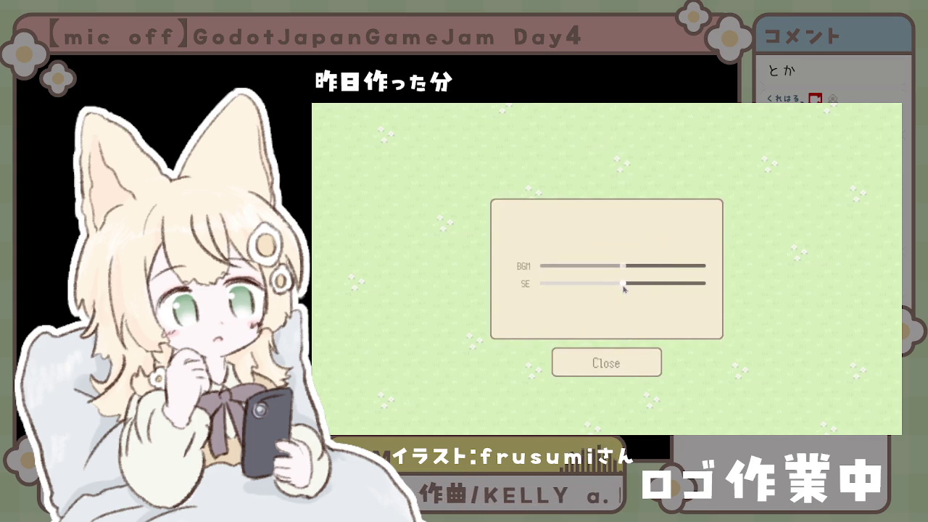
{"action": "left_click", "coordinate": [633, 361]}
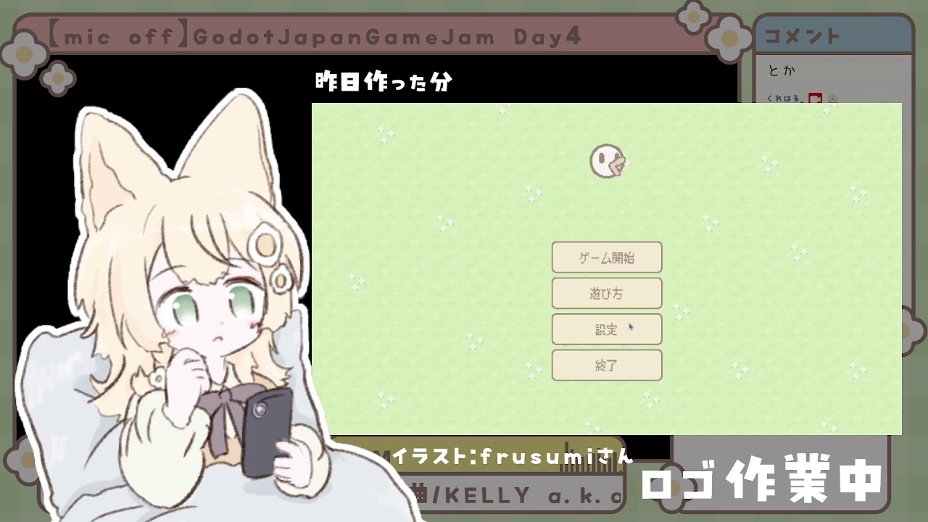
Step: Read all three how-to-play pages, close the guide, and start a new round
{"action": "left_click", "coordinate": [627, 297]}
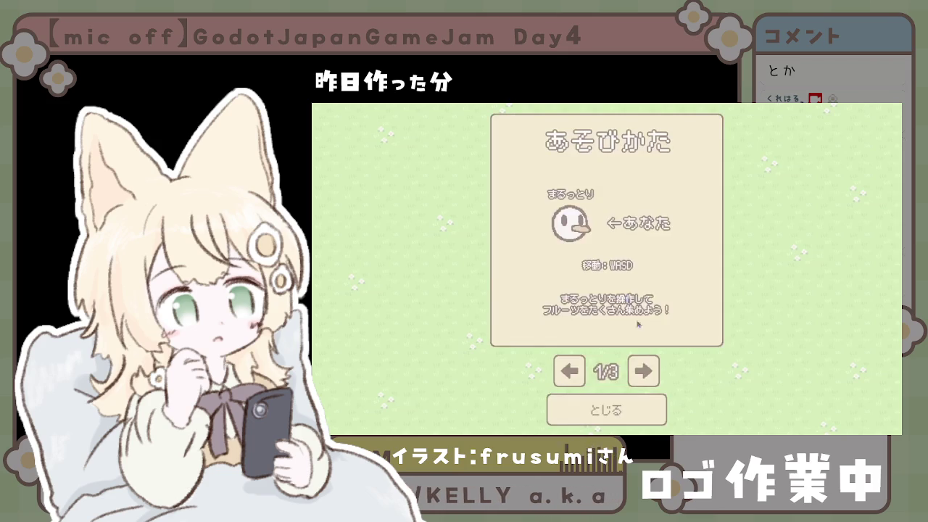
{"action": "left_click", "coordinate": [648, 371]}
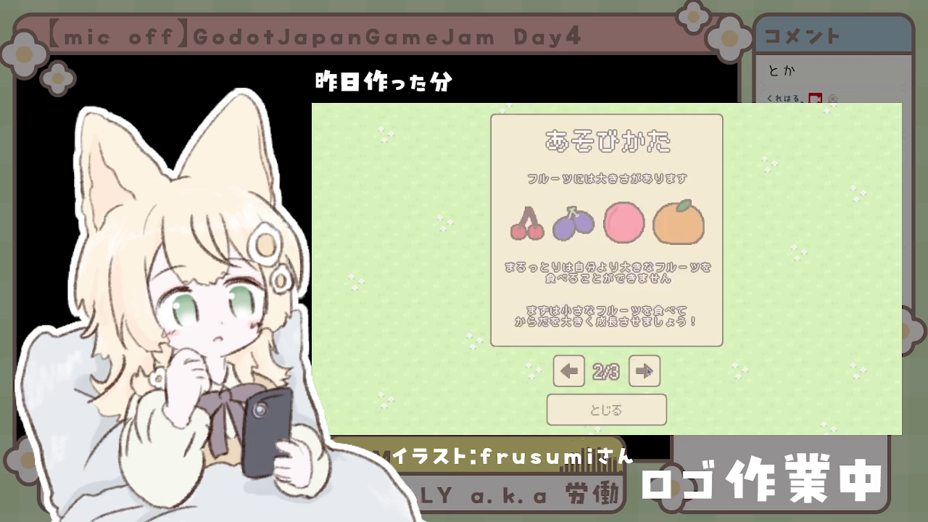
{"action": "left_click", "coordinate": [648, 371]}
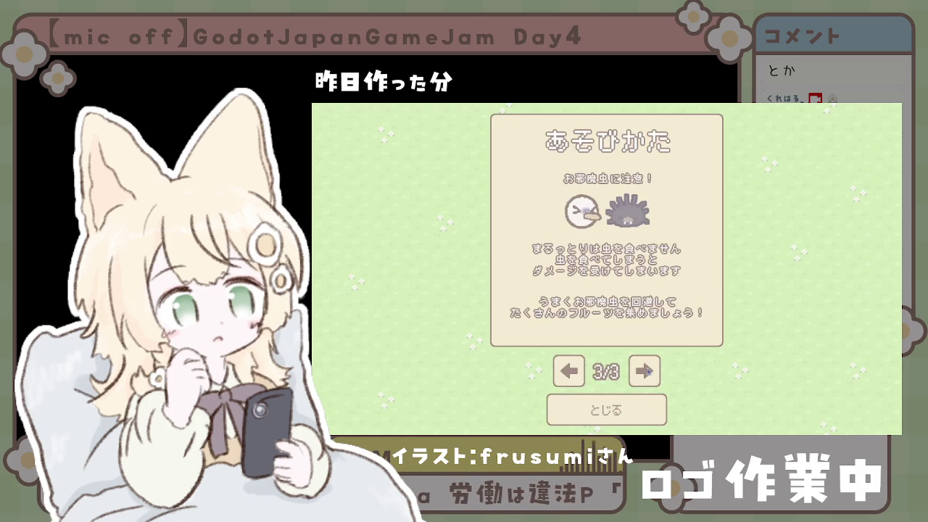
{"action": "left_click", "coordinate": [635, 419]}
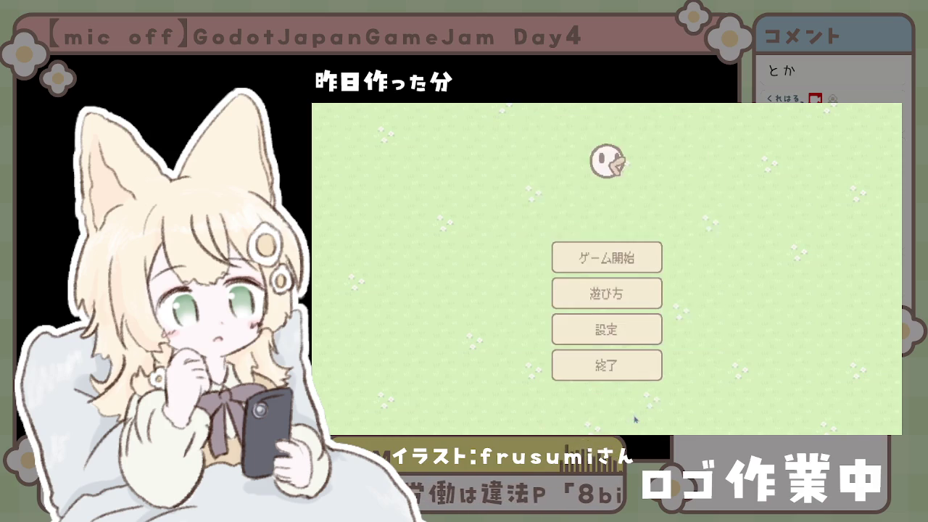
{"action": "left_click", "coordinate": [620, 266]}
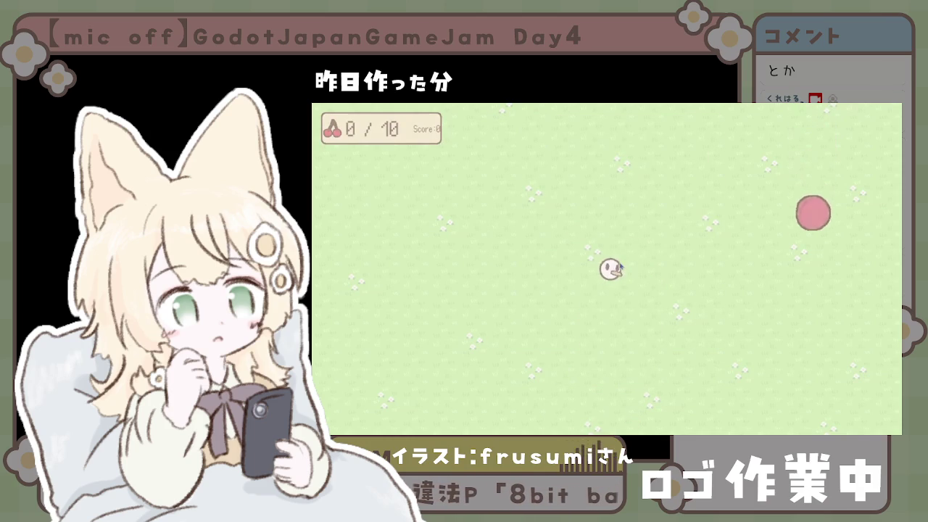
Step: Steer the bird with the arrow keys to eat falling cherries toward the 10/10 counter
{"action": "key", "text": "Left"}
{"action": "key", "text": "Left"}
{"action": "key", "text": "Right"}
{"action": "key", "text": "Down"}
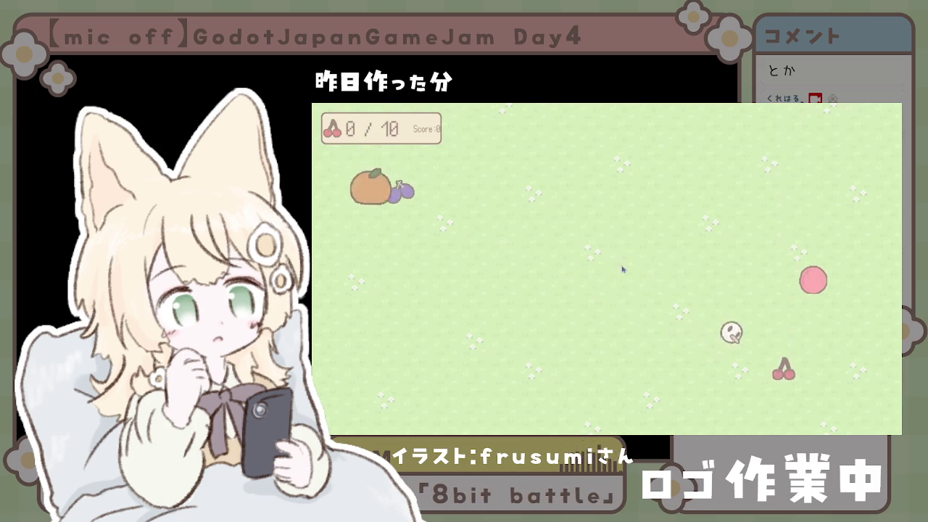
{"action": "key", "text": "Right"}
{"action": "key", "text": "Down"}
{"action": "key", "text": "Left"}
{"action": "key", "text": "Up"}
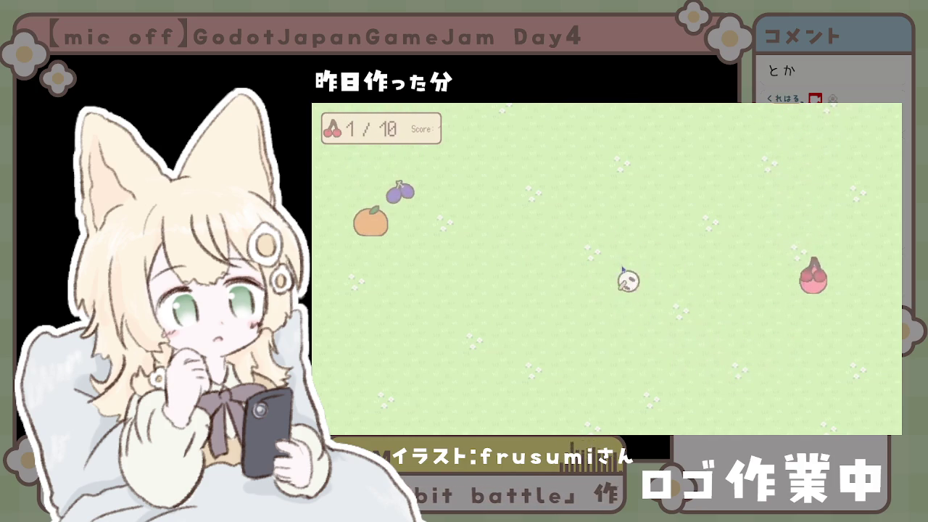
{"action": "key", "text": "Right"}
{"action": "key", "text": "Down"}
{"action": "key", "text": "Left"}
{"action": "key", "text": "Left"}
{"action": "key", "text": "Up"}
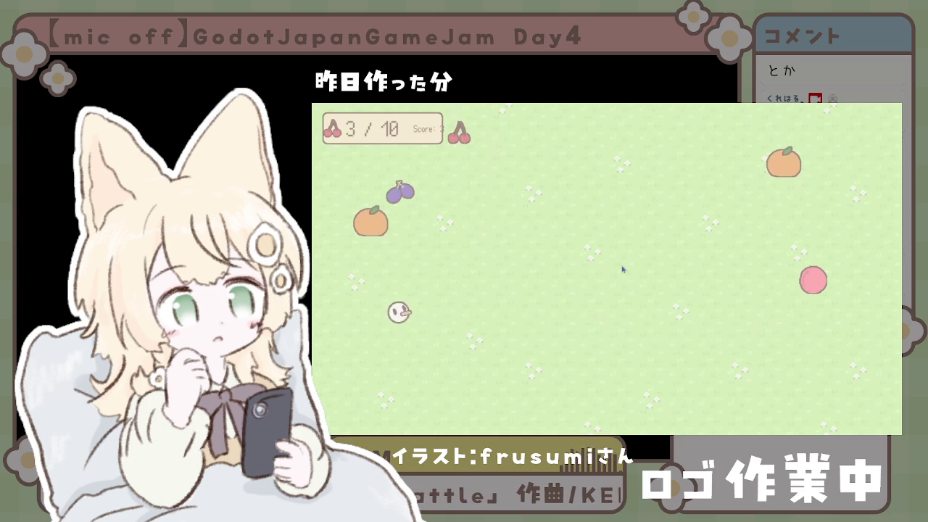
{"action": "key", "text": "Up"}
{"action": "key", "text": "Right"}
{"action": "key", "text": "Down"}
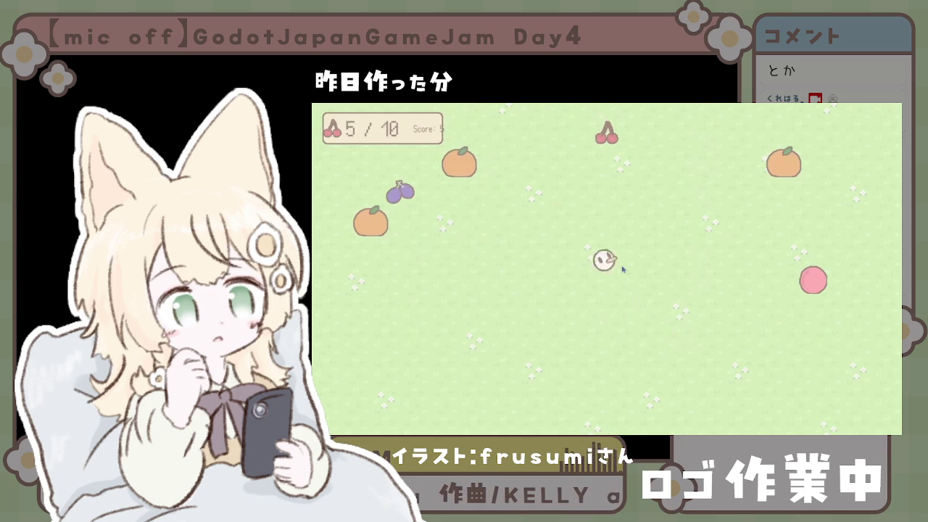
{"action": "key", "text": "Up"}
{"action": "key", "text": "Down"}
{"action": "key", "text": "Left"}
{"action": "key", "text": "Right"}
{"action": "key", "text": "Right"}
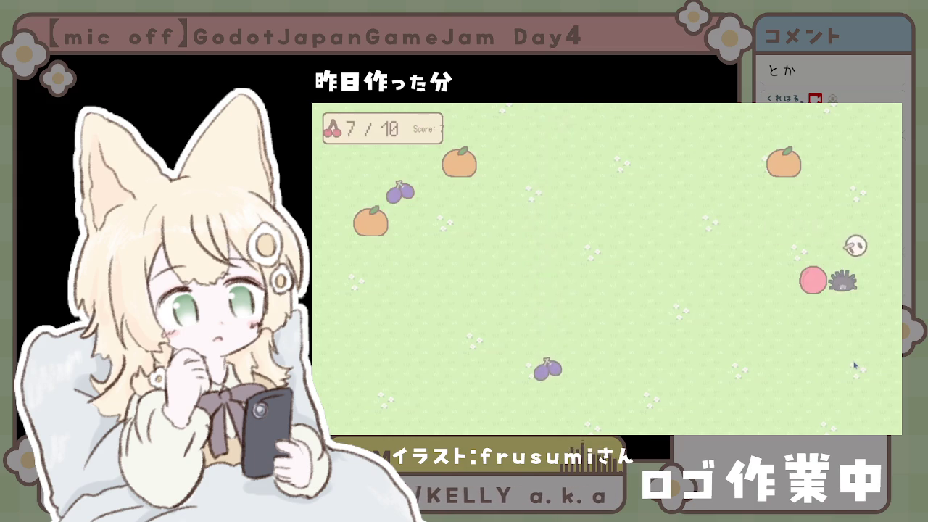
{"action": "key", "text": "Down"}
{"action": "key", "text": "Left"}
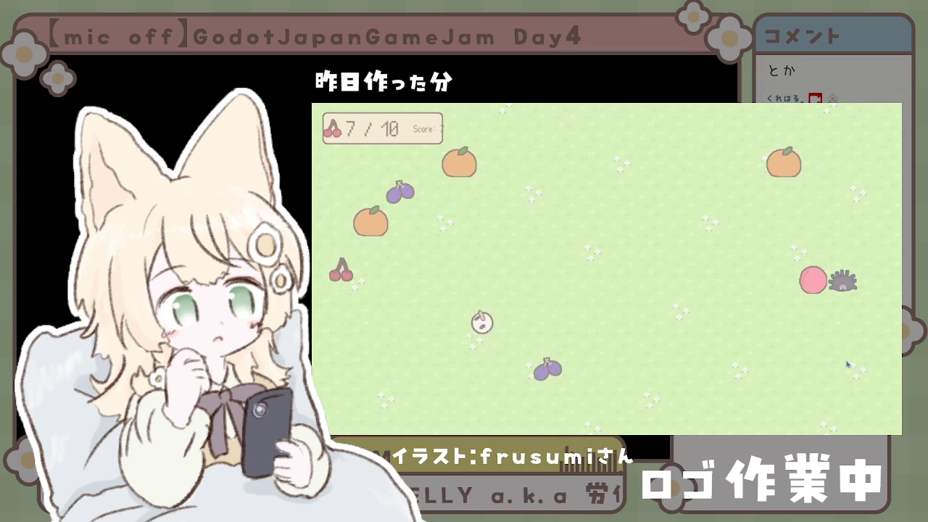
{"action": "key", "text": "Up"}
{"action": "key", "text": "Down"}
{"action": "key", "text": "Up"}
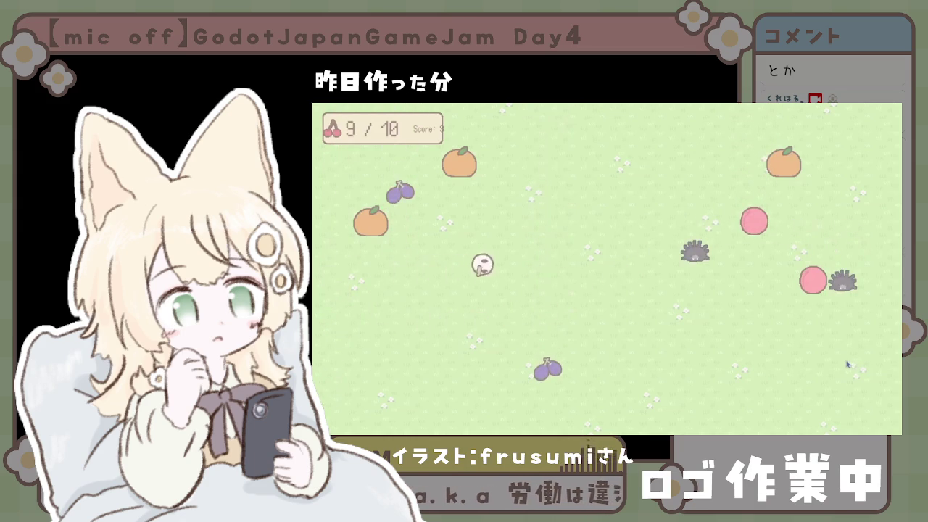
Step: Eat the tenth cherry so the bird evolves, then go after the cherry and grapes
{"action": "key", "text": "Up"}
{"action": "key", "text": "Right"}
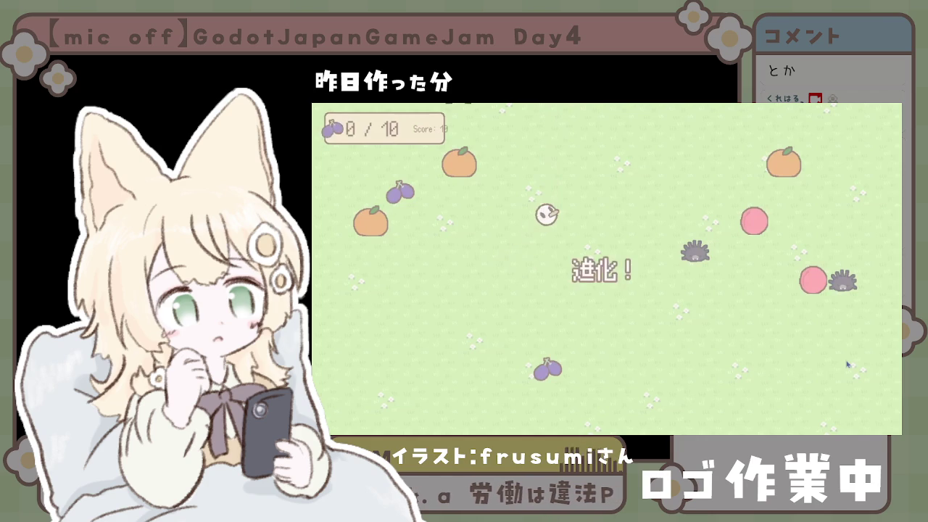
{"action": "key", "text": "Up"}
{"action": "key", "text": "Right"}
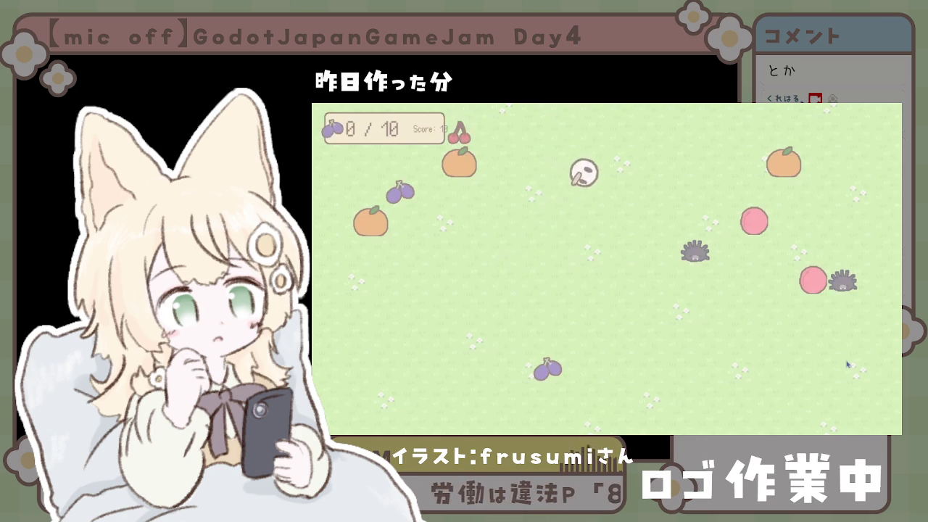
{"action": "key", "text": "Left"}
{"action": "key", "text": "Down"}
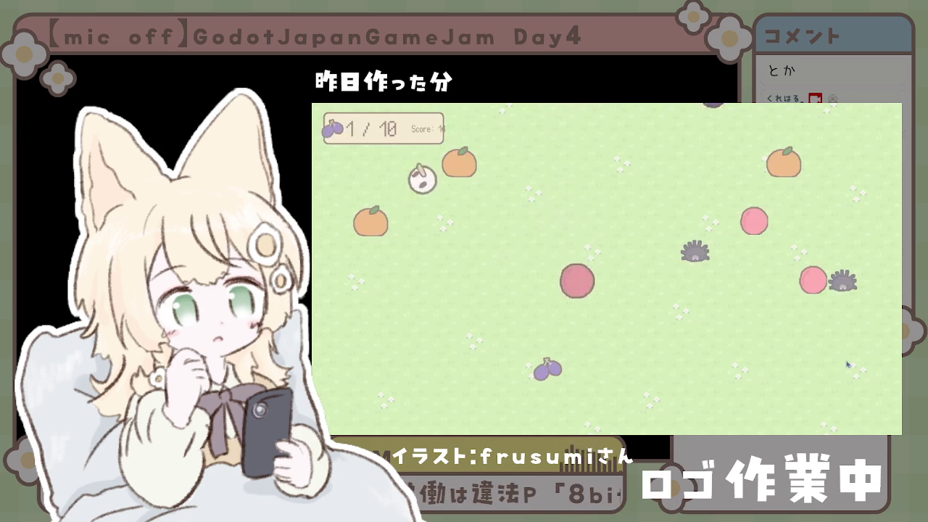
{"action": "key", "text": "Right"}
{"action": "key", "text": "Up"}
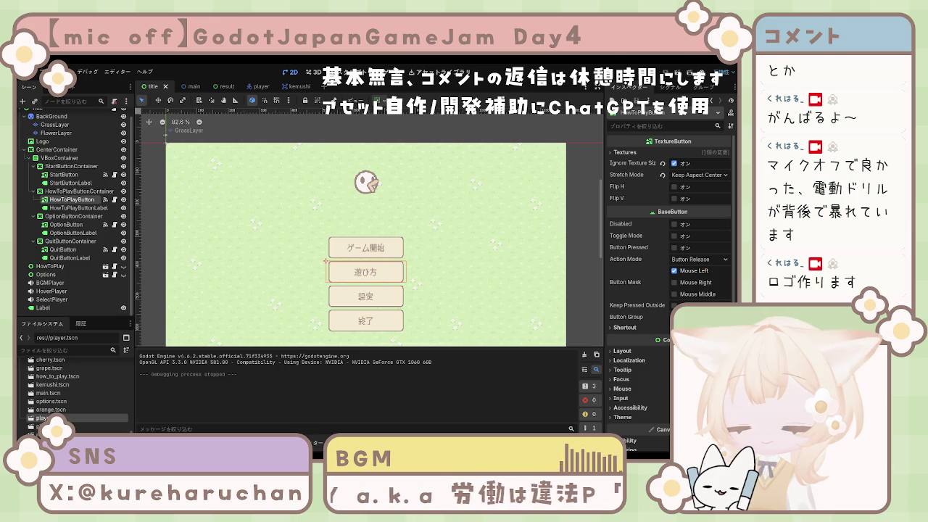
Step: Select the Logo node in the title scene and clear its texture
{"action": "left_click", "coordinate": [381, 182]}
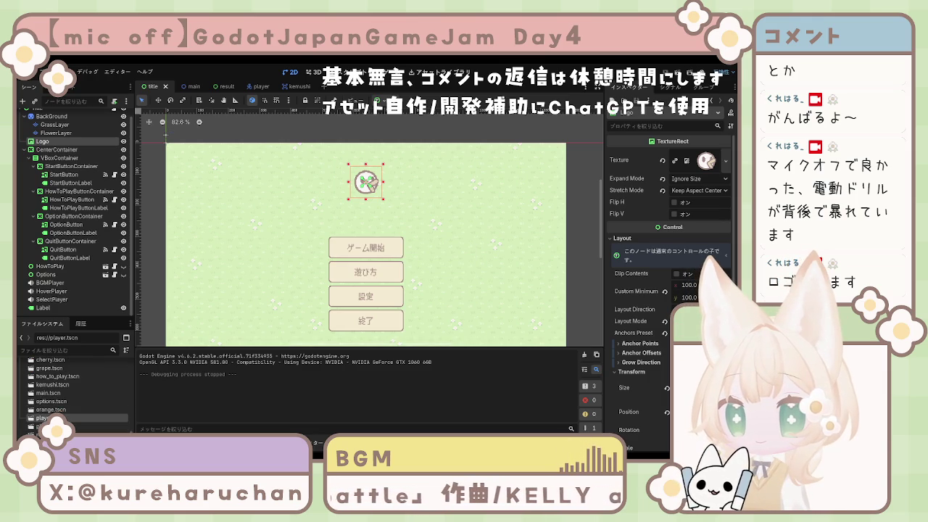
{"action": "left_click", "coordinate": [662, 160]}
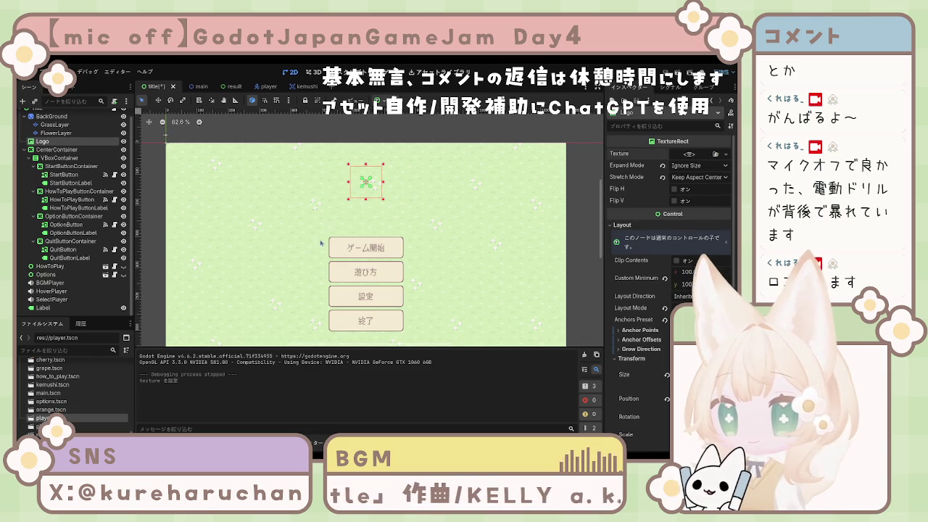
Step: Restore the title logo image, reset its minimum size, and enlarge and raise its box
{"action": "key", "text": "ctrl+z"}
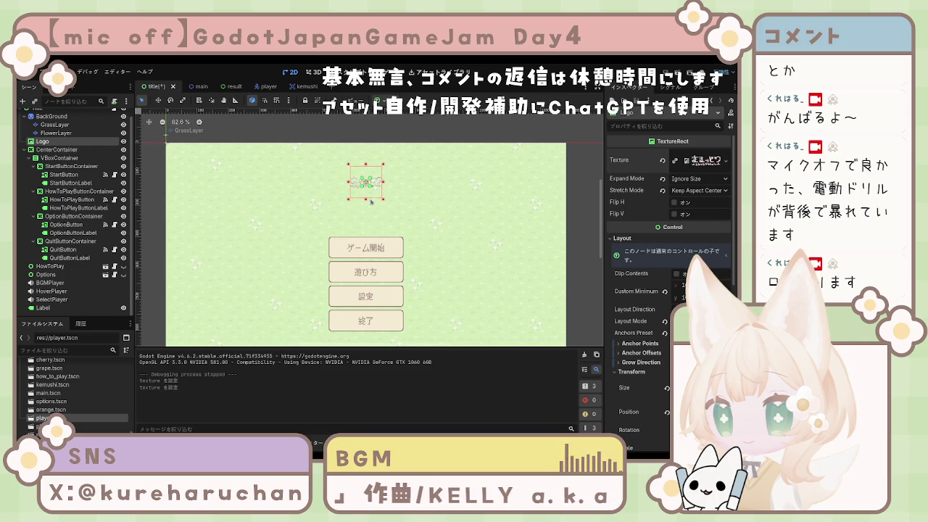
{"action": "scroll", "coordinate": [373, 193], "scroll_direction": "up", "scroll_amount": 5}
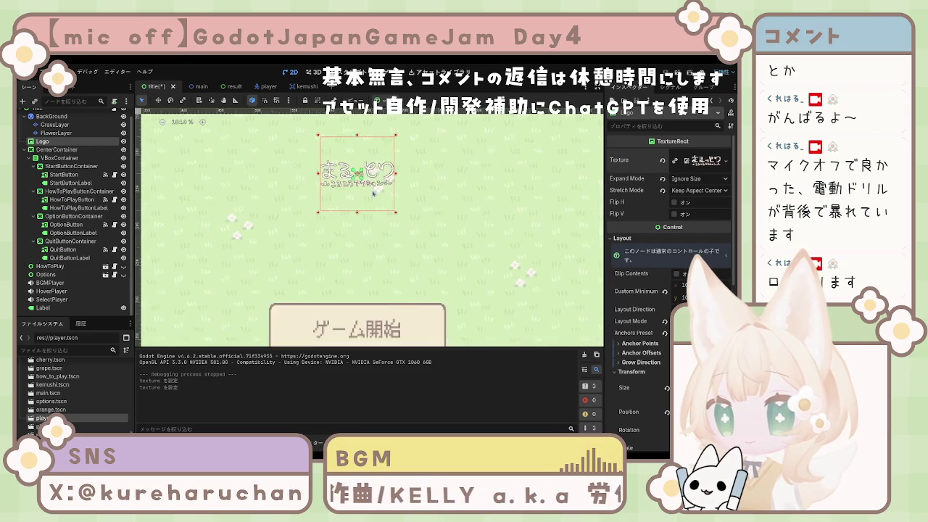
{"action": "scroll", "coordinate": [373, 194], "scroll_direction": "down", "scroll_amount": 5}
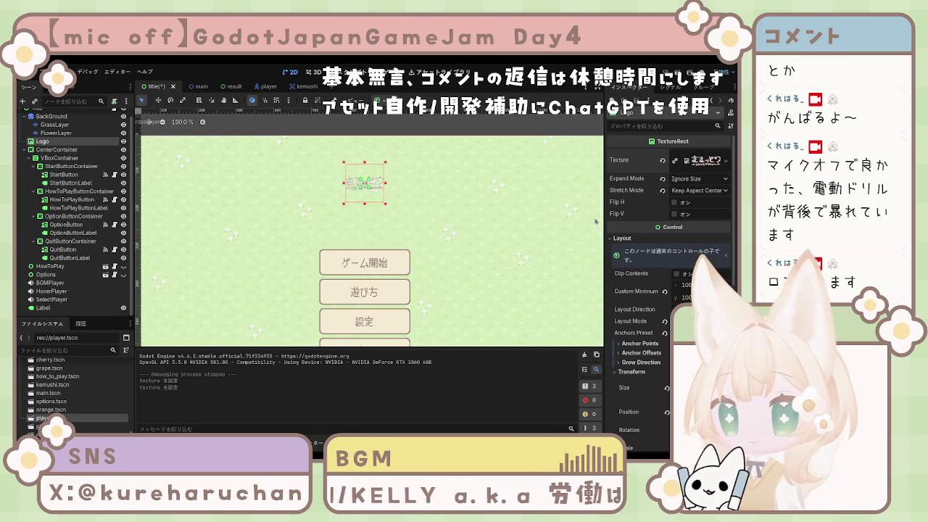
{"action": "left_click", "coordinate": [664, 291]}
{"action": "mouse_move", "coordinate": [370, 211]}
{"action": "left_mouse_down"}
{"action": "mouse_move", "coordinate": [394, 285]}
{"action": "mouse_move", "coordinate": [433, 345]}
{"action": "left_mouse_up"}
{"action": "left_click_drag", "start_coordinate": [447, 271], "coordinate": [377, 222]}
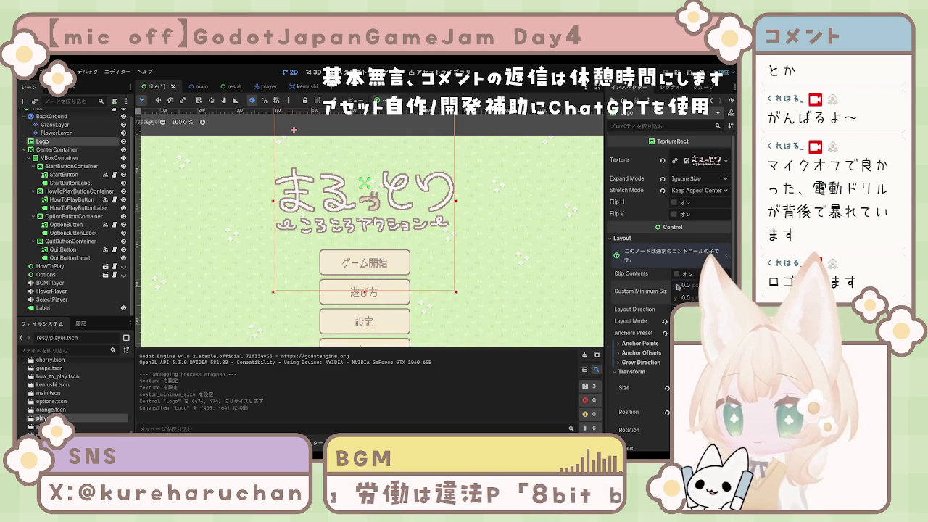
Step: Reset the Logo's size and position, set Custom Minimum Size to 500×500, and place it above the buttons
{"action": "scroll", "coordinate": [628, 338], "scroll_direction": "down", "scroll_amount": 5}
{"action": "left_click", "coordinate": [667, 192]}
{"action": "left_click", "coordinate": [667, 217]}
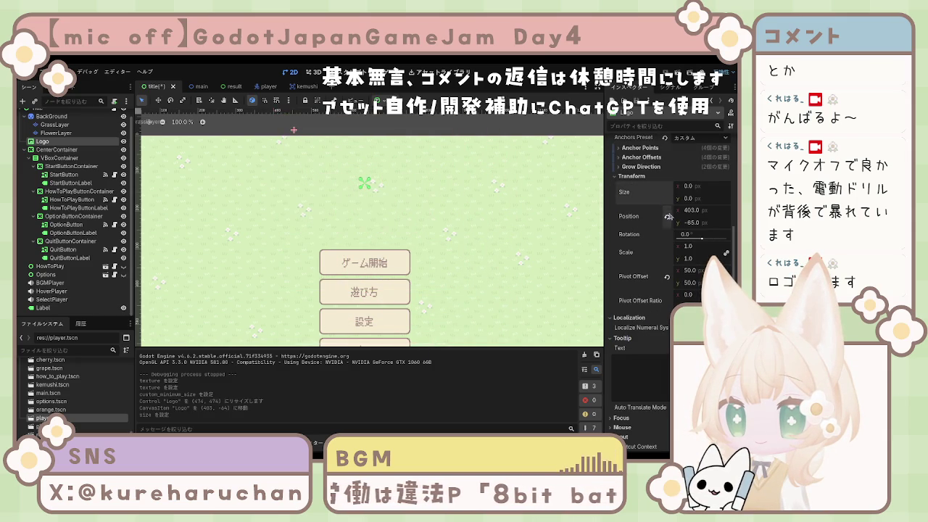
{"action": "scroll", "coordinate": [682, 229], "scroll_direction": "up", "scroll_amount": 4}
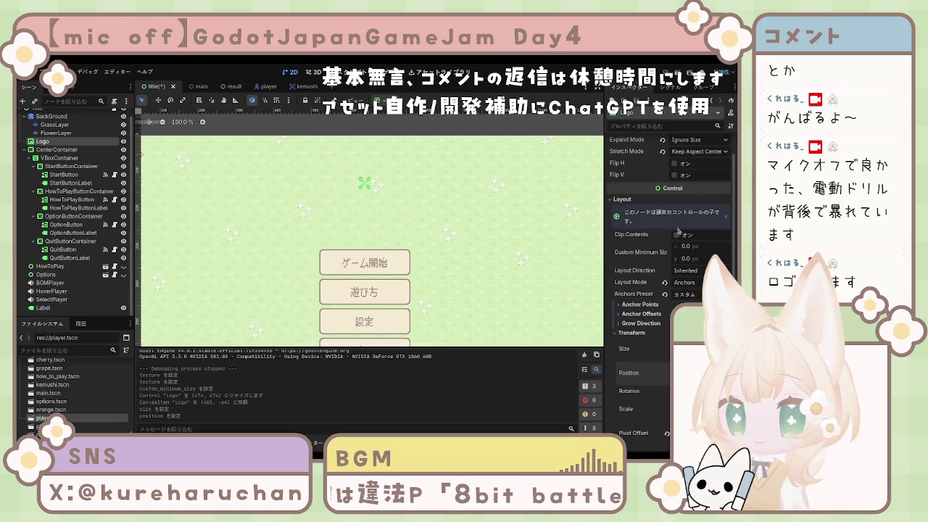
{"action": "left_click", "coordinate": [693, 246]}
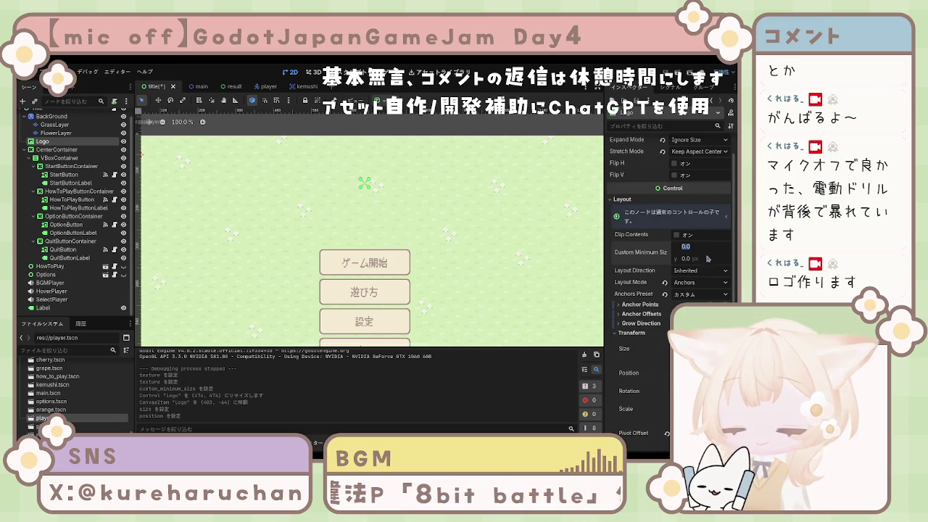
{"action": "type", "text": "500"}
{"action": "left_click", "coordinate": [693, 258]}
{"action": "type", "text": "5"}
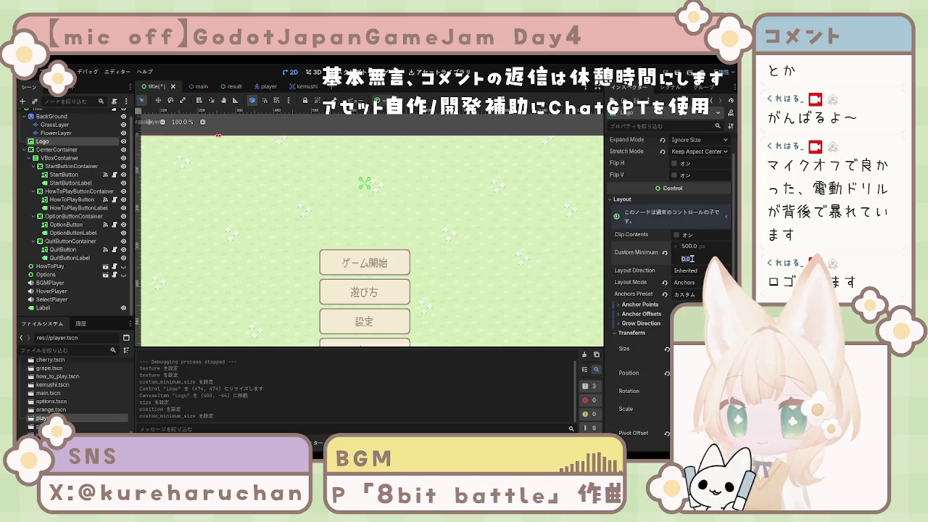
{"action": "type", "text": "00"}
{"action": "key", "text": "Return"}
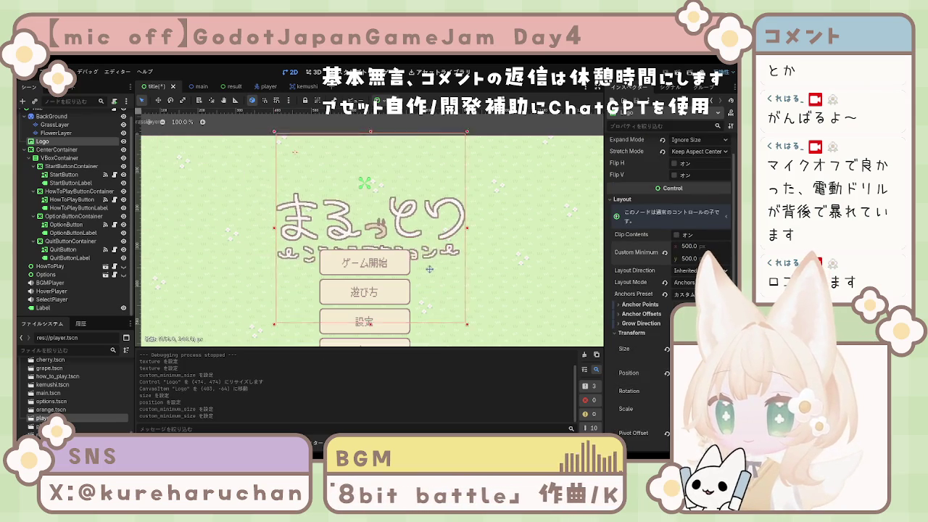
{"action": "mouse_move", "coordinate": [417, 244]}
{"action": "left_mouse_down"}
{"action": "mouse_move", "coordinate": [420, 237]}
{"action": "mouse_move", "coordinate": [421, 252]}
{"action": "left_mouse_up"}
{"action": "scroll", "coordinate": [419, 237], "scroll_direction": "down", "scroll_amount": 2}
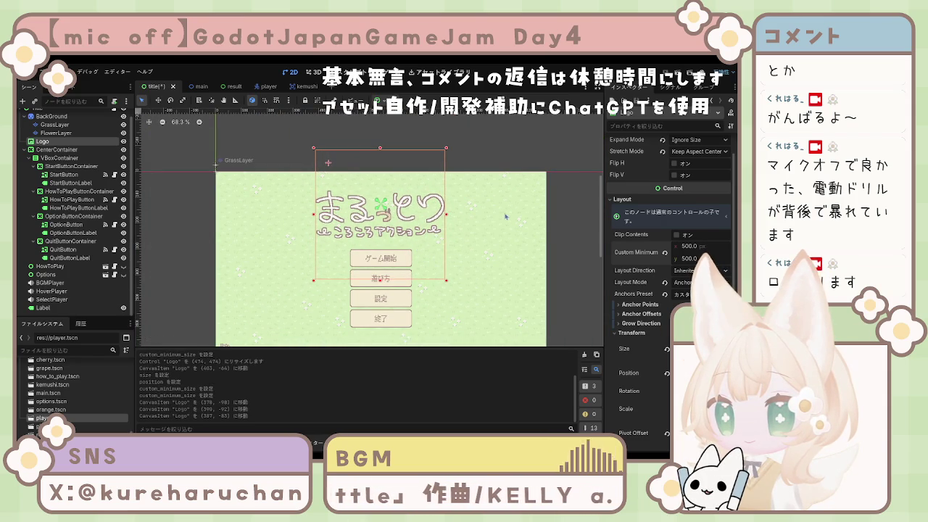
{"action": "left_click", "coordinate": [497, 271]}
{"action": "scroll", "coordinate": [73, 145], "scroll_direction": "up", "scroll_amount": 1}
{"action": "left_click", "coordinate": [37, 116]}
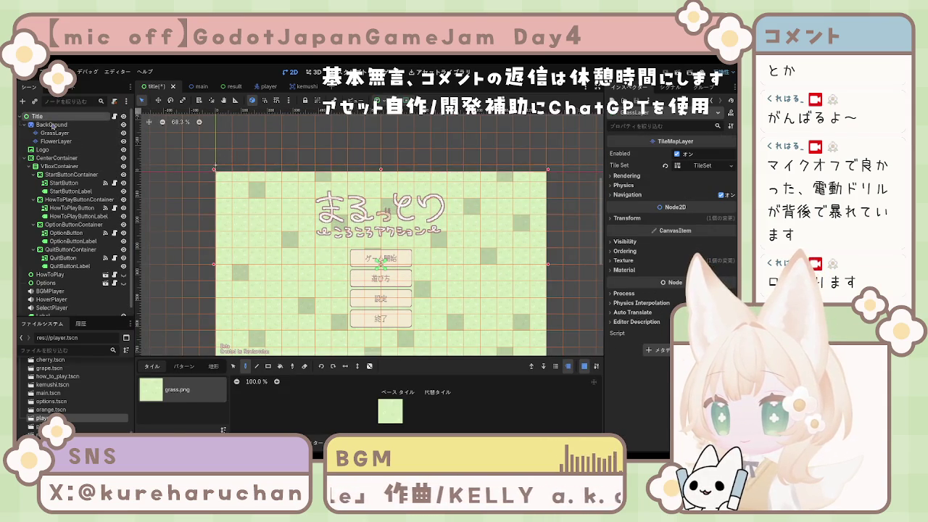
{"action": "scroll", "coordinate": [264, 141], "scroll_direction": "down", "scroll_amount": 1}
{"action": "left_click", "coordinate": [326, 137]}
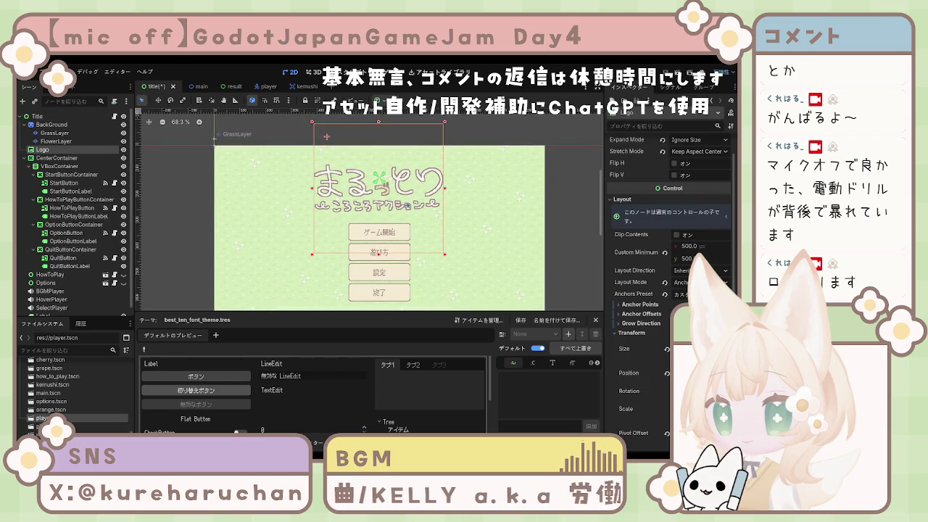
{"action": "left_click_drag", "start_coordinate": [326, 136], "coordinate": [328, 137]}
{"action": "left_click", "coordinate": [446, 232]}
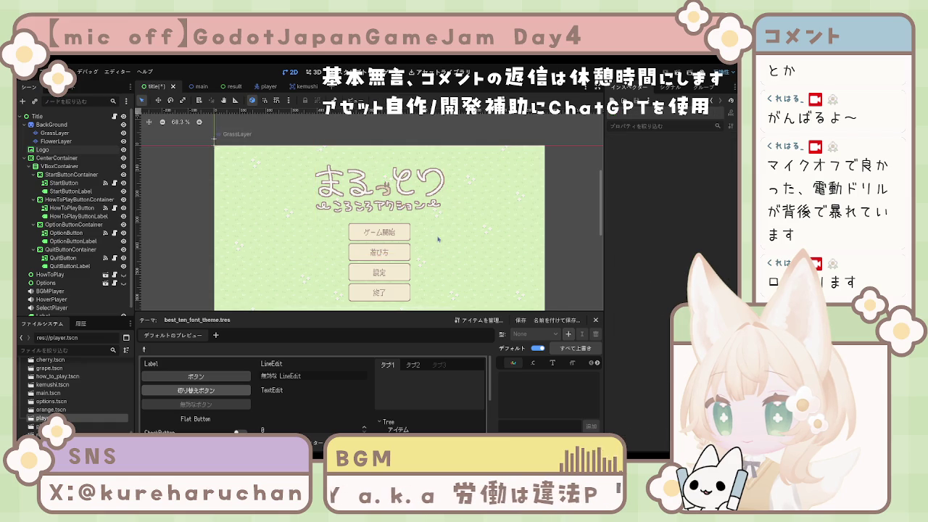
{"action": "scroll", "coordinate": [446, 232], "scroll_direction": "down", "scroll_amount": 2}
{"action": "scroll", "coordinate": [446, 232], "scroll_direction": "down", "scroll_amount": 2}
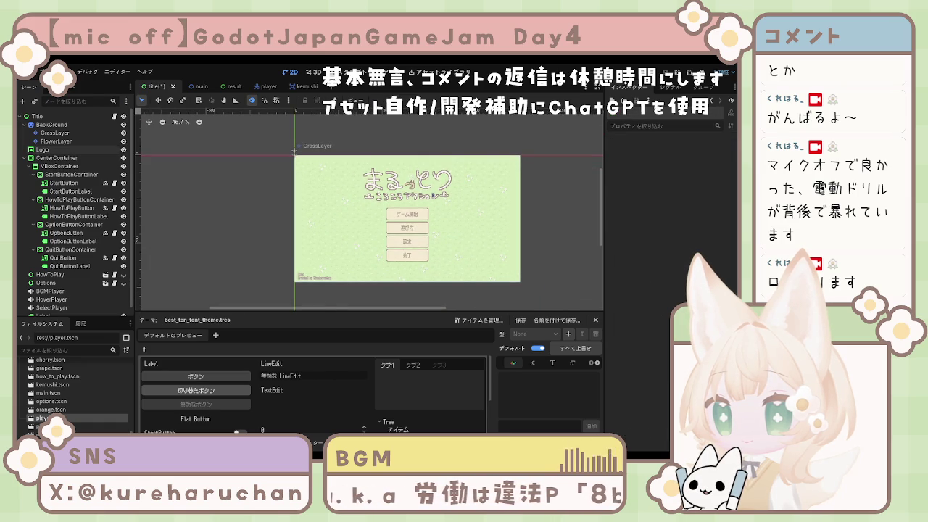
{"action": "left_click", "coordinate": [432, 201]}
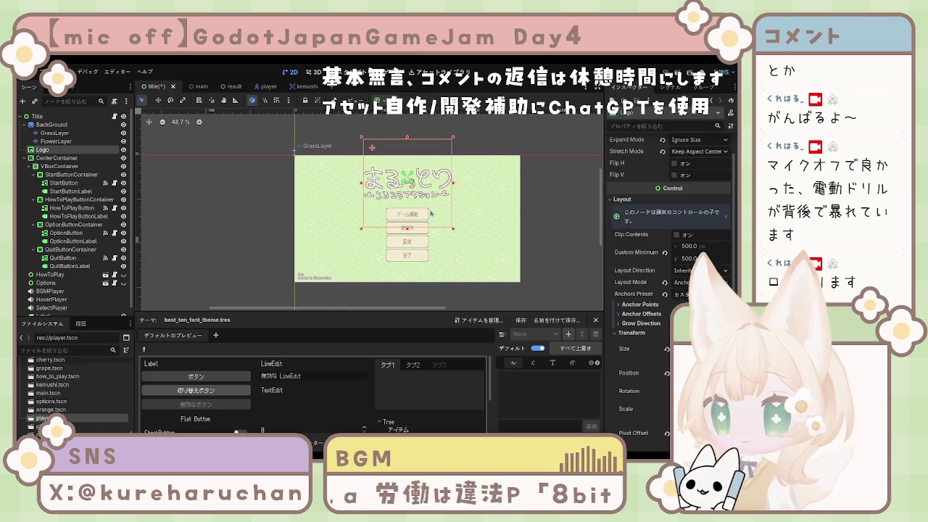
{"action": "left_click", "coordinate": [554, 229]}
{"action": "scroll", "coordinate": [508, 225], "scroll_direction": "up", "scroll_amount": 2}
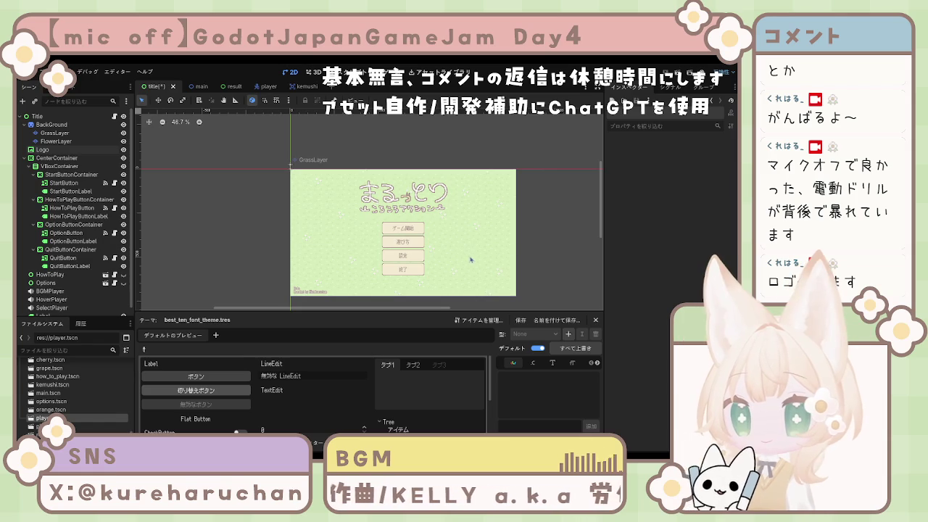
{"action": "scroll", "coordinate": [464, 250], "scroll_direction": "up", "scroll_amount": 3}
{"action": "scroll", "coordinate": [467, 259], "scroll_direction": "down", "scroll_amount": 2}
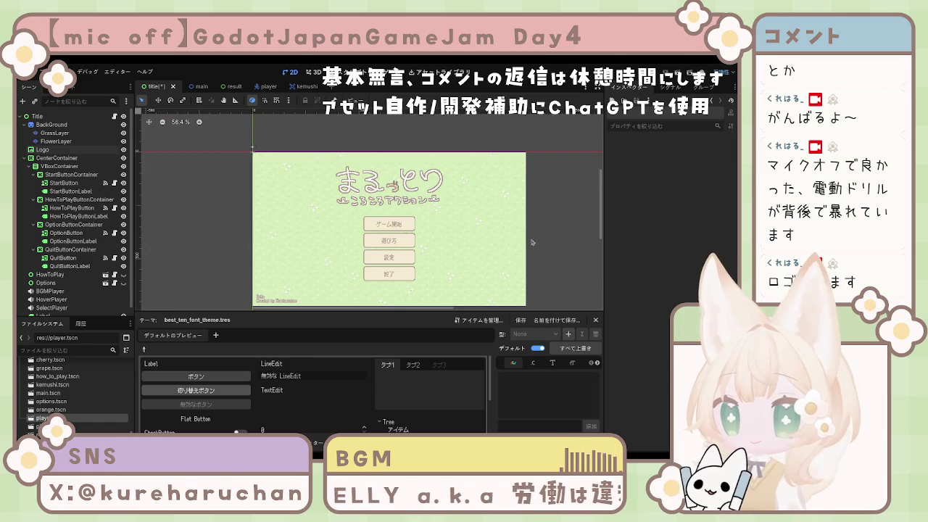
{"action": "scroll", "coordinate": [565, 251], "scroll_direction": "down", "scroll_amount": 1}
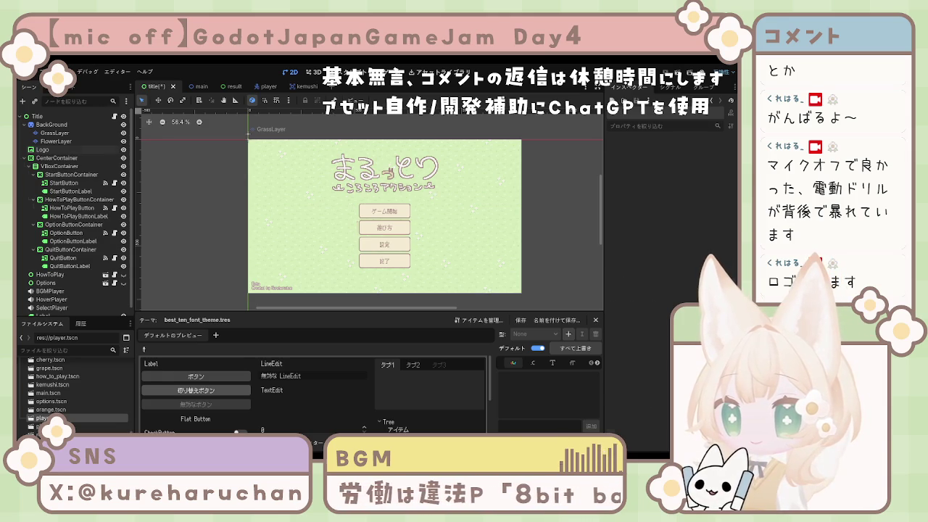
Step: Select the CenterContainer around the four menu buttons and nudge it a few pixels lower
{"action": "left_click", "coordinate": [56, 166]}
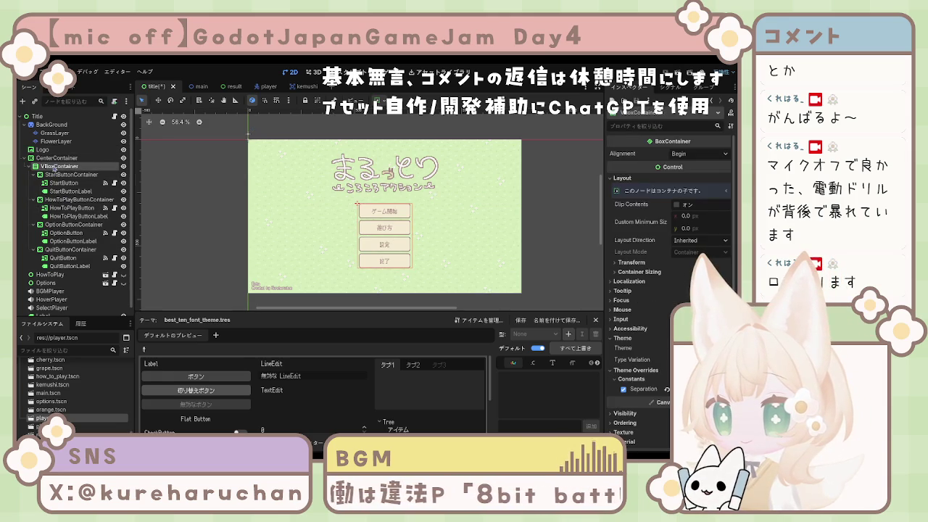
{"action": "left_click", "coordinate": [53, 158]}
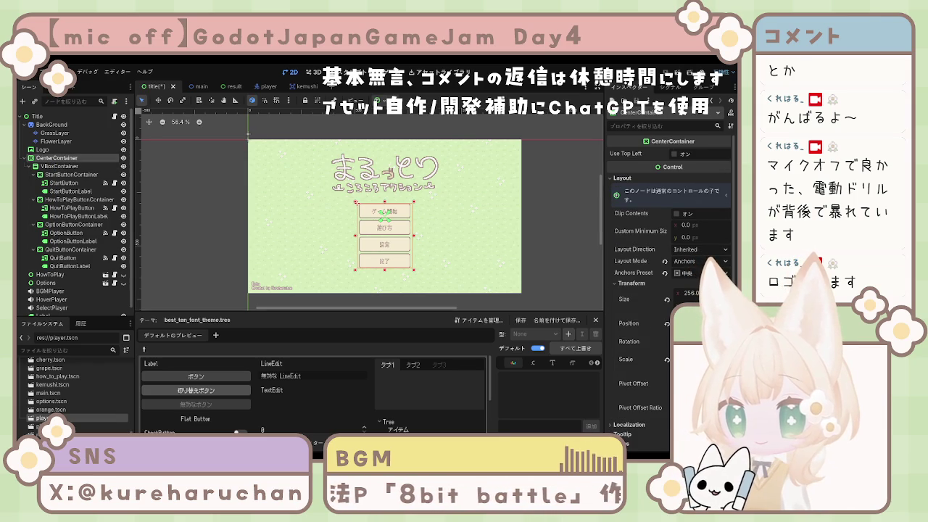
{"action": "key", "text": "Return"}
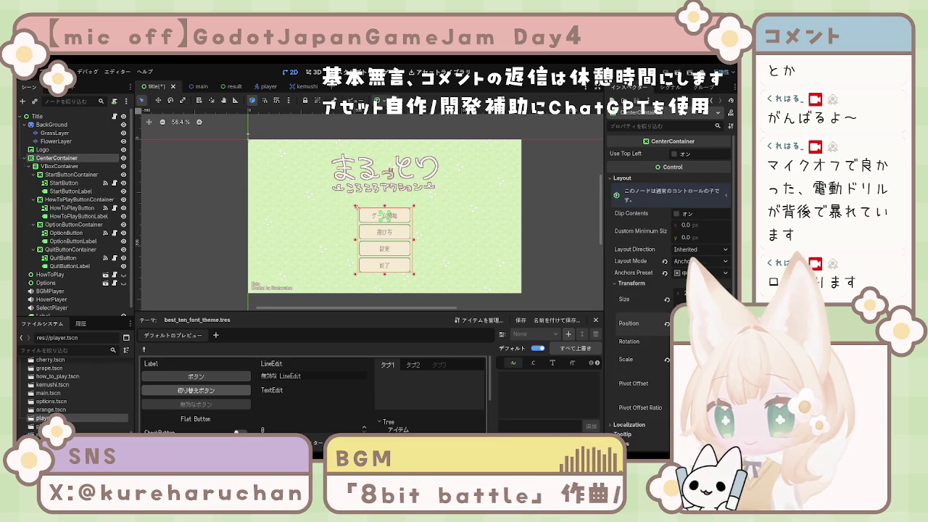
{"action": "left_click", "coordinate": [560, 219]}
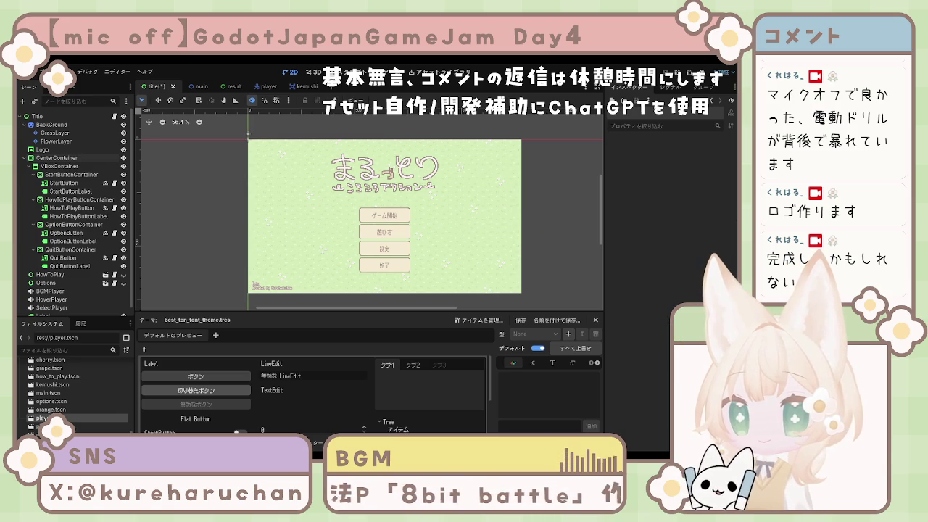
{"action": "scroll", "coordinate": [419, 186], "scroll_direction": "up", "scroll_amount": 4}
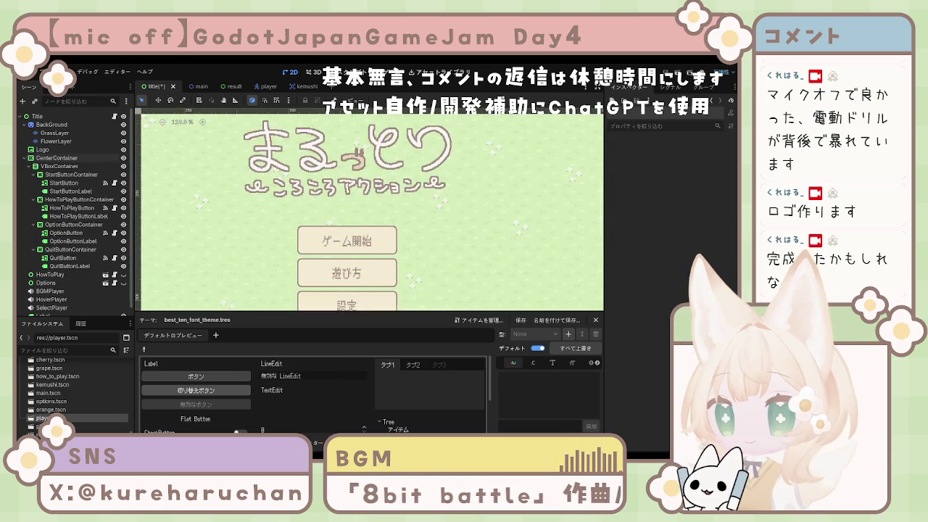
{"action": "scroll", "coordinate": [458, 245], "scroll_direction": "up", "scroll_amount": 3}
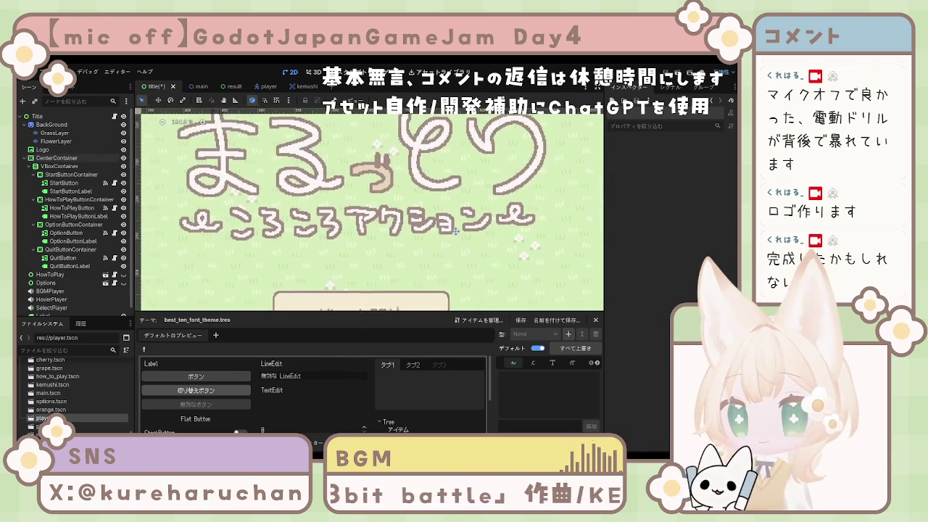
{"action": "scroll", "coordinate": [459, 245], "scroll_direction": "up", "scroll_amount": 1}
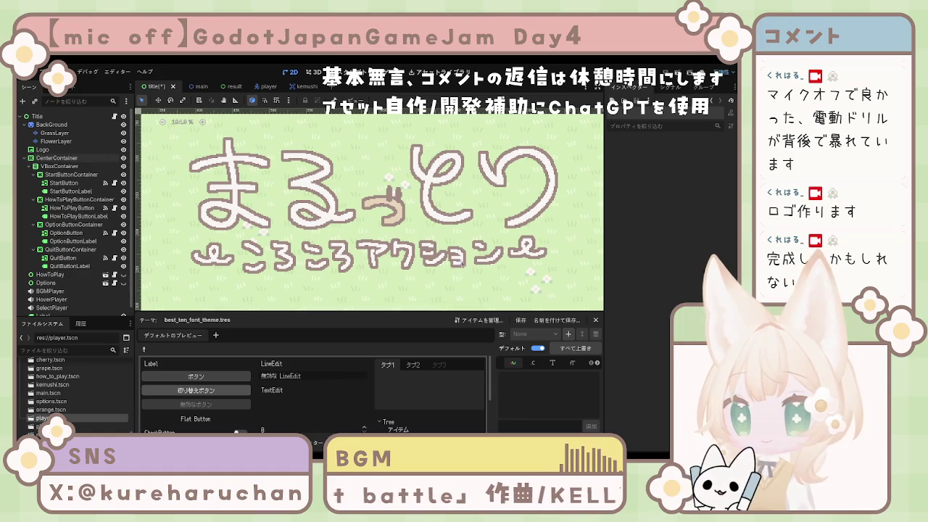
{"action": "scroll", "coordinate": [458, 257], "scroll_direction": "down", "scroll_amount": 8}
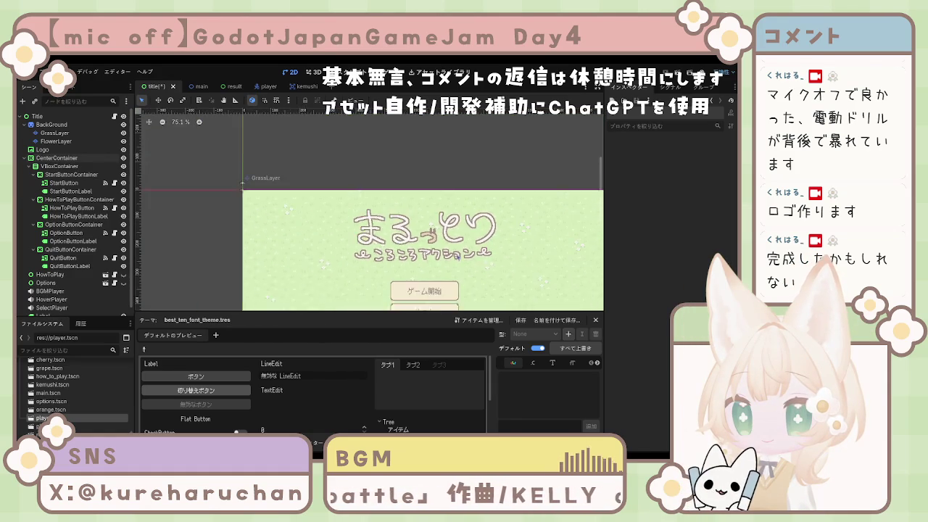
{"action": "scroll", "coordinate": [435, 233], "scroll_direction": "up", "scroll_amount": 4}
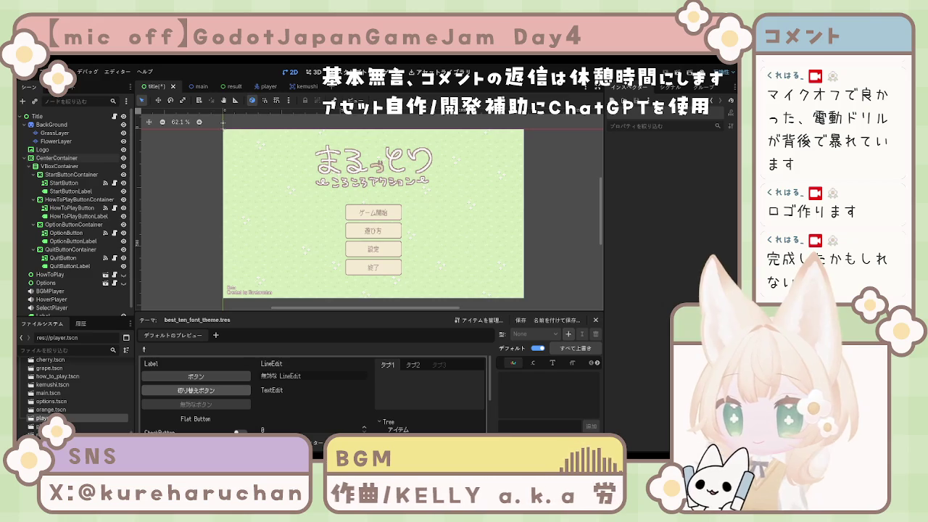
{"action": "left_click", "coordinate": [377, 185]}
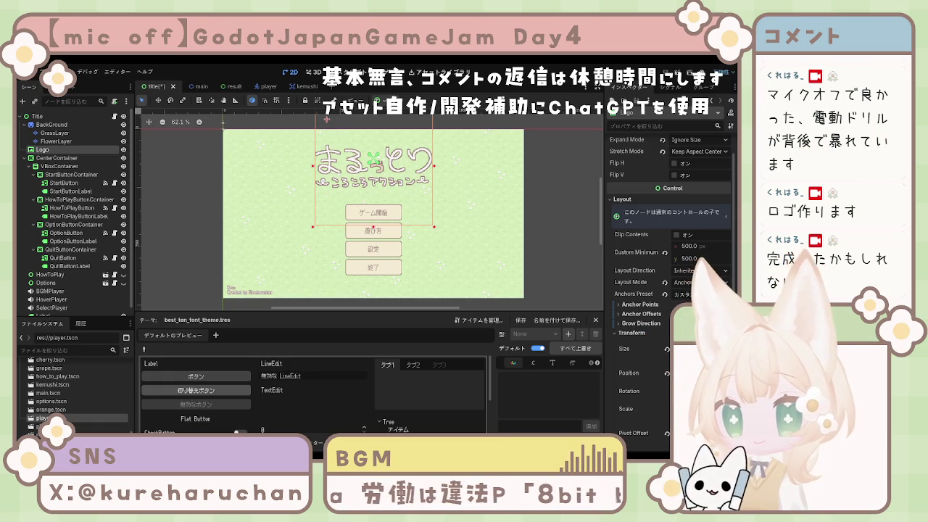
Step: Nudge the logo a couple of pixels right and up on the canvas
{"action": "left_click", "coordinate": [368, 196]}
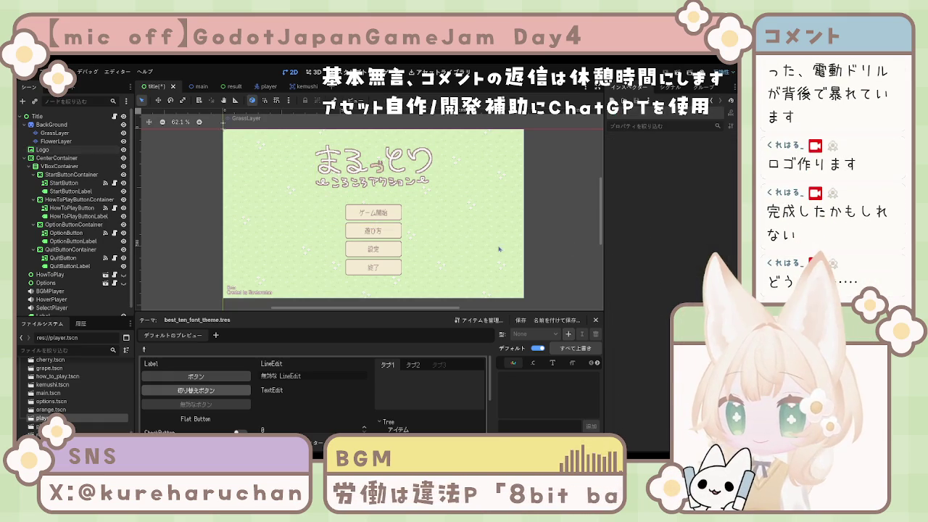
{"action": "left_click", "coordinate": [365, 190]}
{"action": "left_click_drag", "start_coordinate": [364, 185], "coordinate": [364, 183]}
{"action": "left_click", "coordinate": [572, 191]}
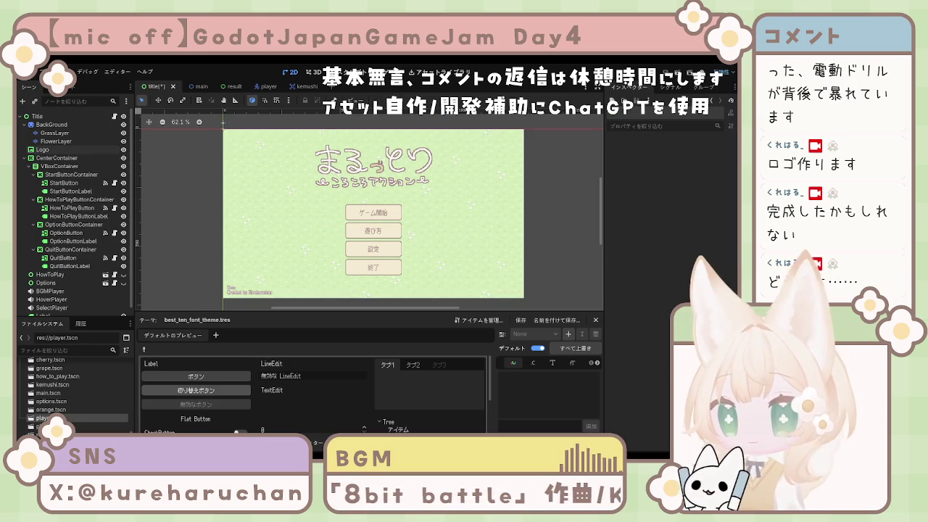
Step: Collapse the Title node in the Scene dock, save the title scene, and start a test run
{"action": "left_click", "coordinate": [36, 116]}
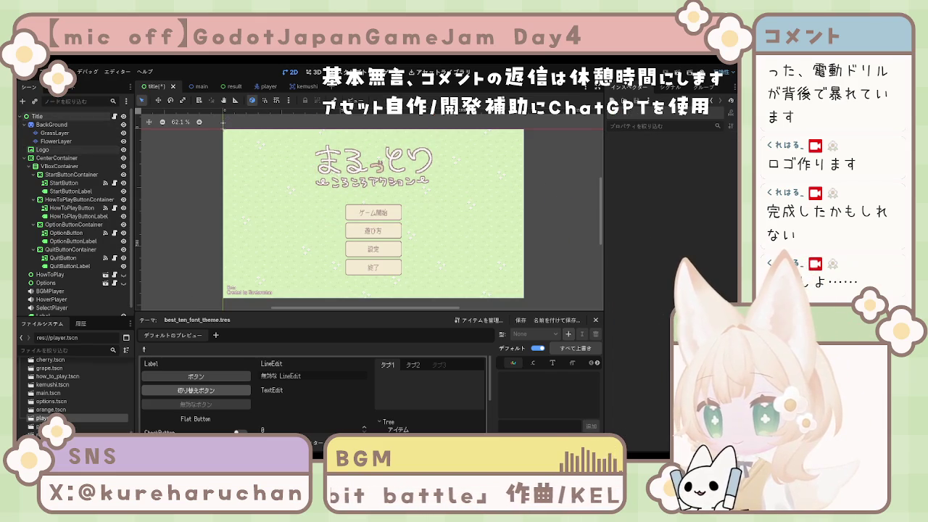
{"action": "left_click", "coordinate": [27, 116]}
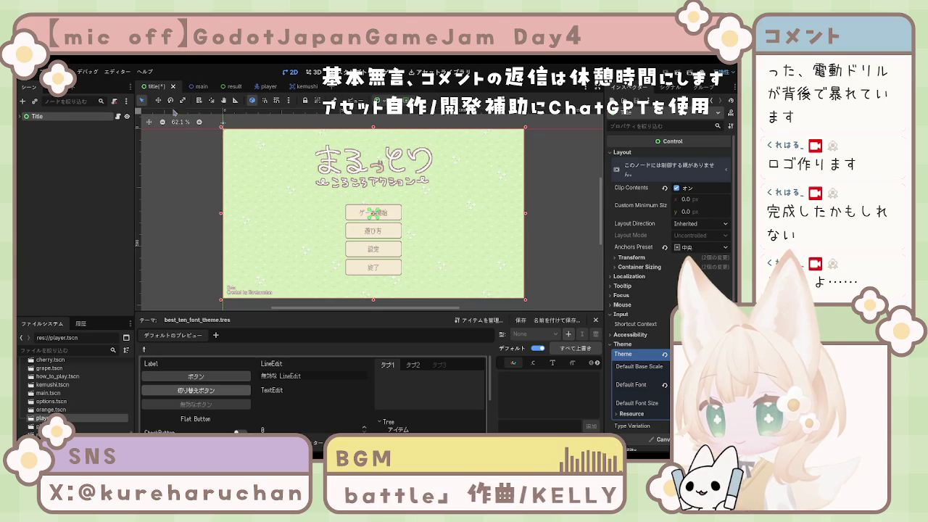
{"action": "left_click", "coordinate": [187, 168]}
{"action": "key", "text": "ctrl+s"}
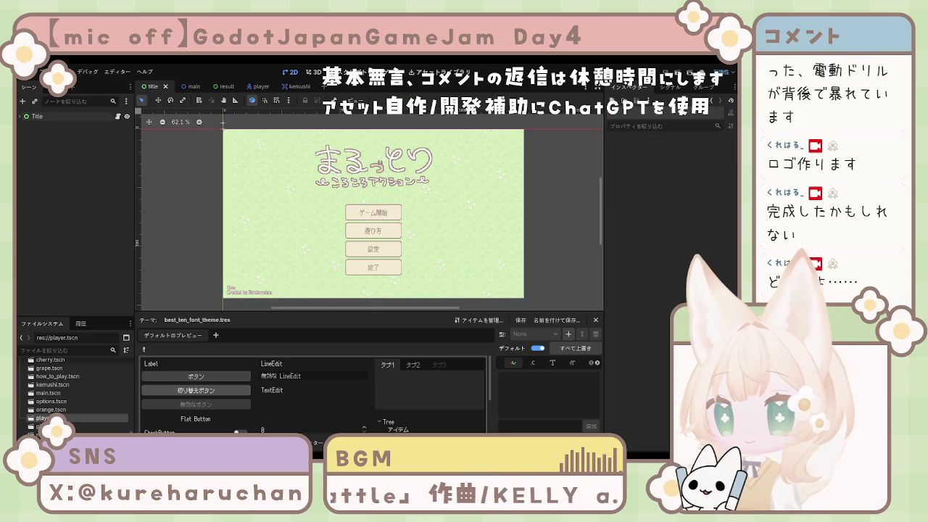
{"action": "key", "text": "F5"}
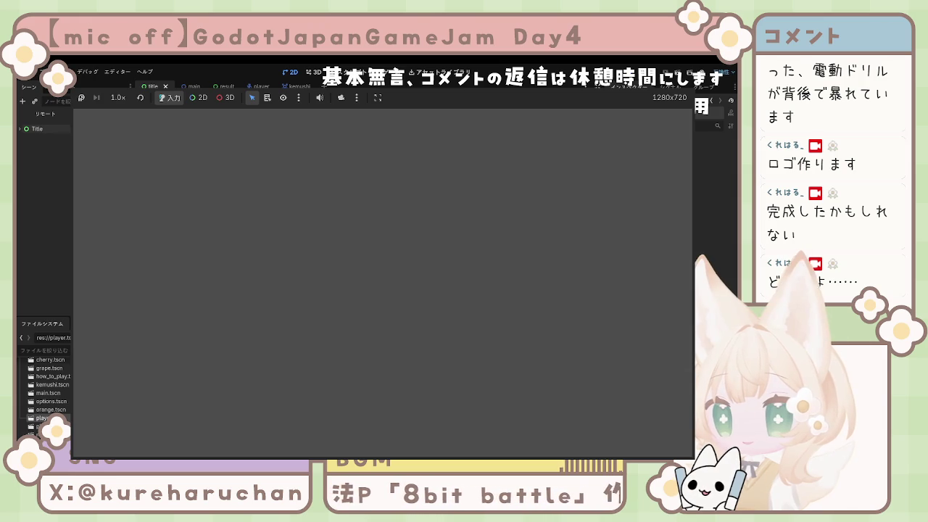
Step: Stop the running game with F8 and return to the title scene in the editor
{"action": "key", "text": "F8"}
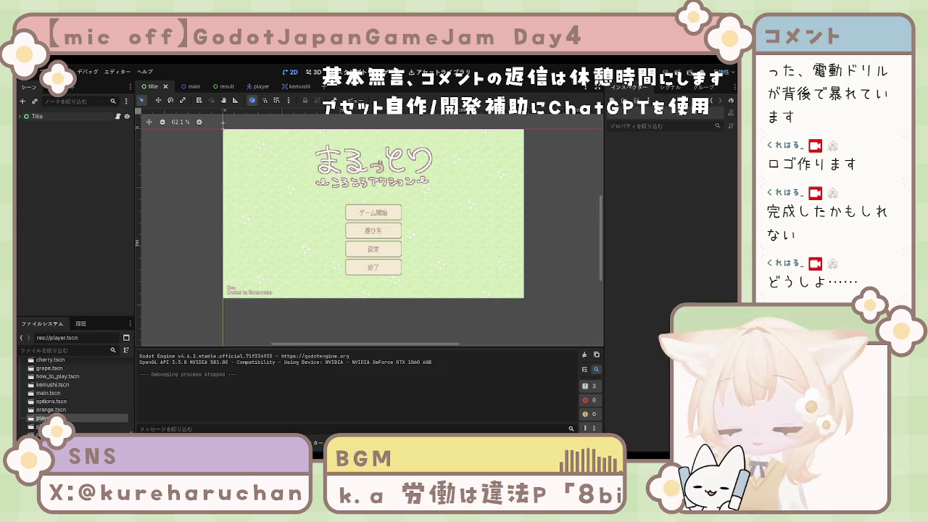
{"action": "scroll", "coordinate": [218, 240], "scroll_direction": "up", "scroll_amount": 2}
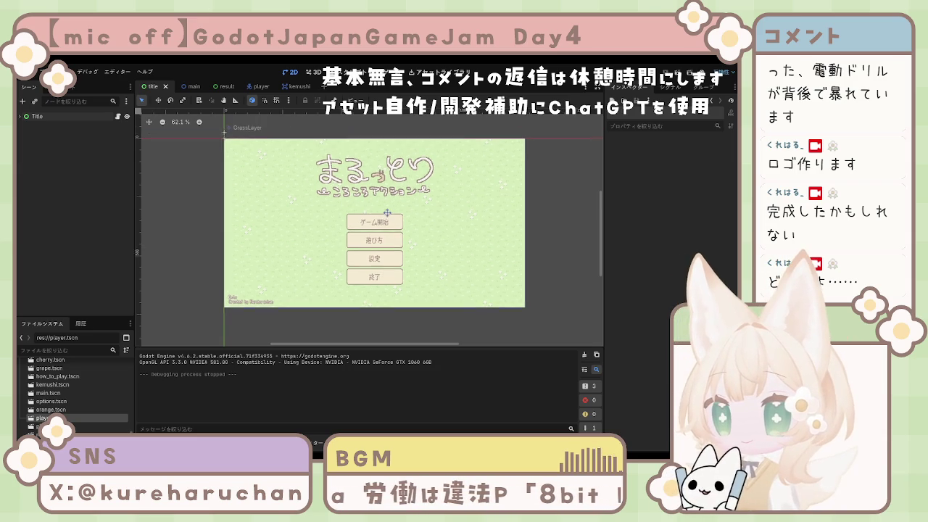
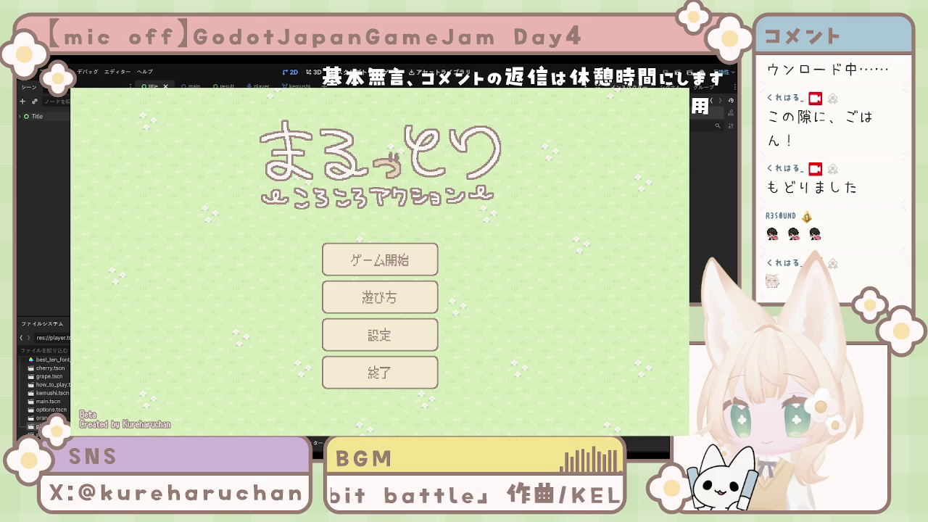
Step: Start a round with ゲーム開始 and steer the ball onto the first cherries
{"action": "left_click", "coordinate": [380, 260]}
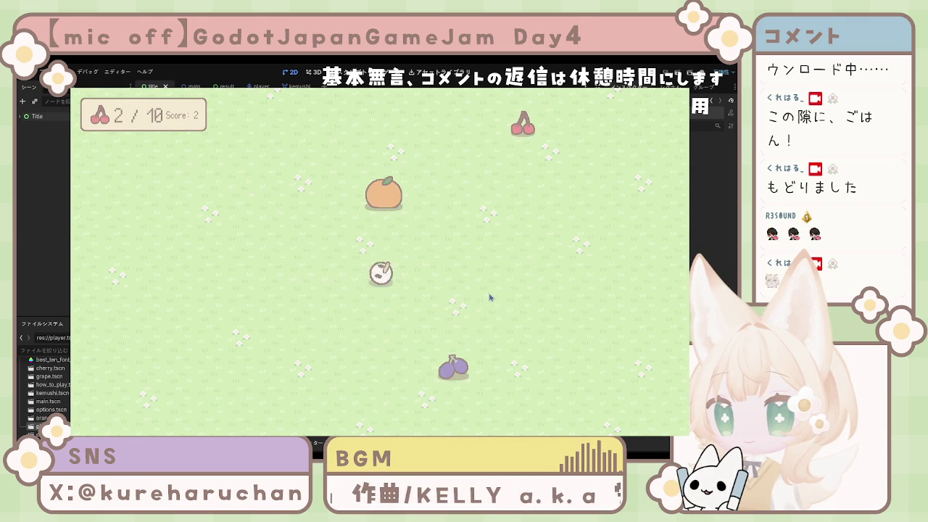
{"action": "key", "text": "Up"}
{"action": "key", "text": "Right"}
{"action": "key", "text": "Down"}
{"action": "key", "text": "Left"}
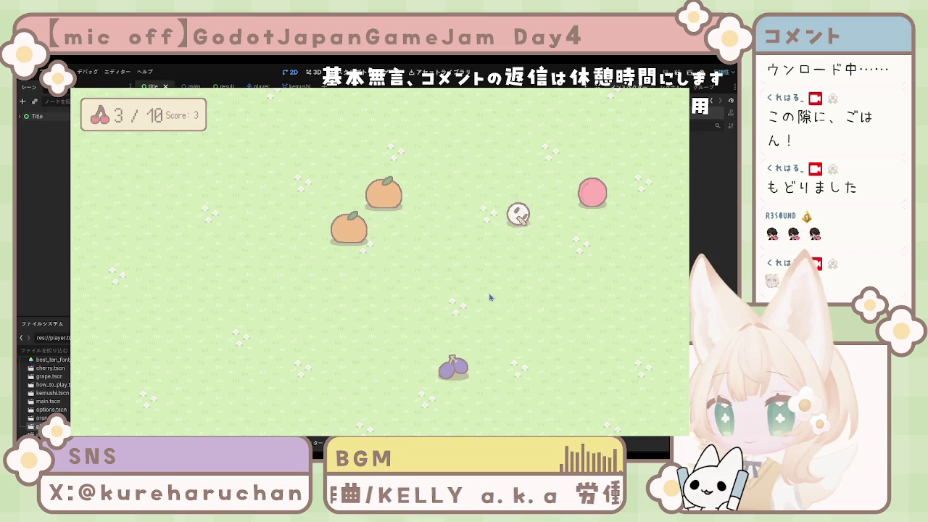
{"action": "key", "text": "Down"}
{"action": "key", "text": "Left"}
{"action": "key", "text": "Up"}
{"action": "key", "text": "Right"}
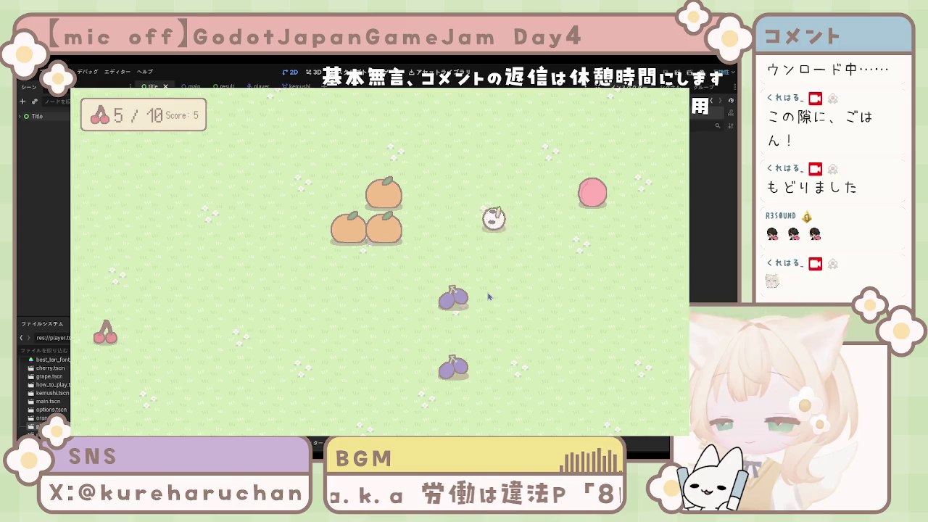
{"action": "key", "text": "Up"}
Step: Keep steering the ball onto cherries until the counter reads 8/10
{"action": "key", "text": "Left"}
{"action": "key", "text": "Left"}
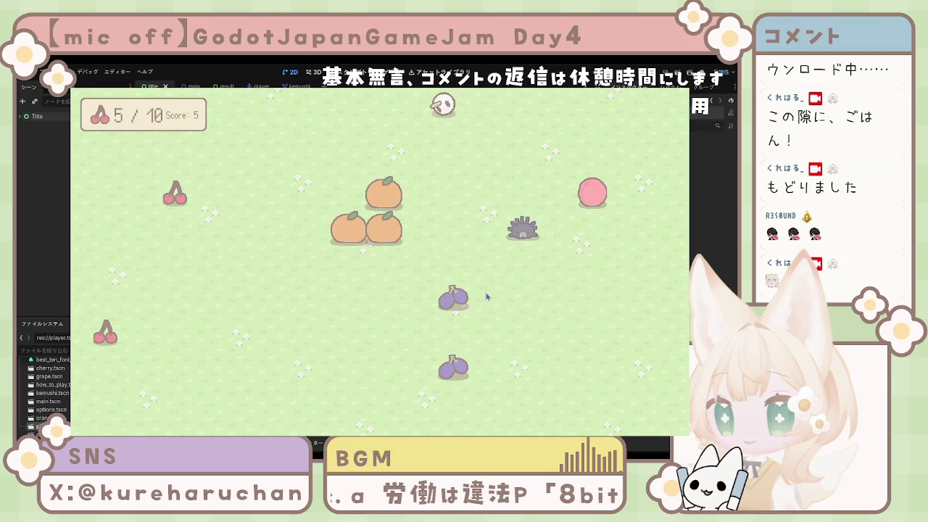
{"action": "key", "text": "Left"}
{"action": "key", "text": "Down"}
{"action": "key", "text": "Up"}
{"action": "key", "text": "Right"}
{"action": "key", "text": "Down"}
{"action": "key", "text": "Left"}
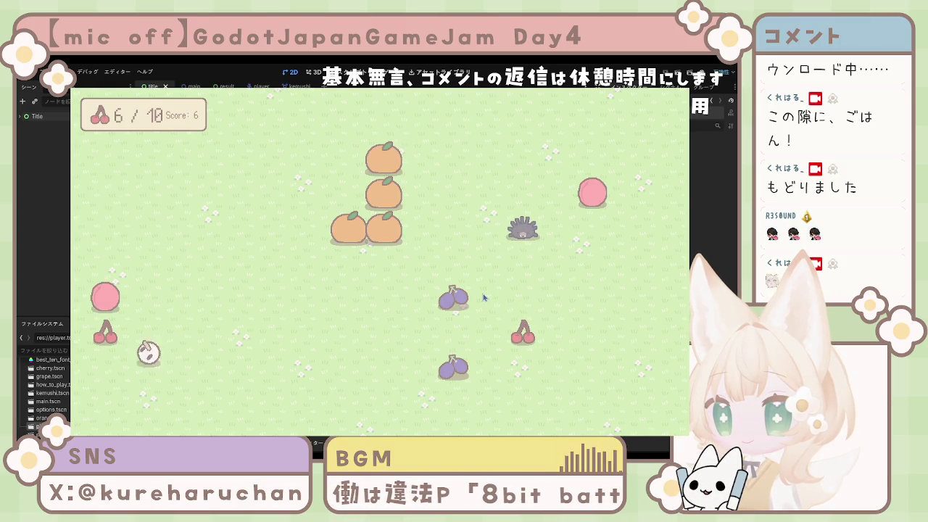
{"action": "key", "text": "Up"}
{"action": "key", "text": "Right"}
{"action": "key", "text": "Right"}
{"action": "key", "text": "Down"}
{"action": "key", "text": "Left"}
Step: Finish the cherries, eat three grapes, then collect the right-side cherries
{"action": "key", "text": "Up"}
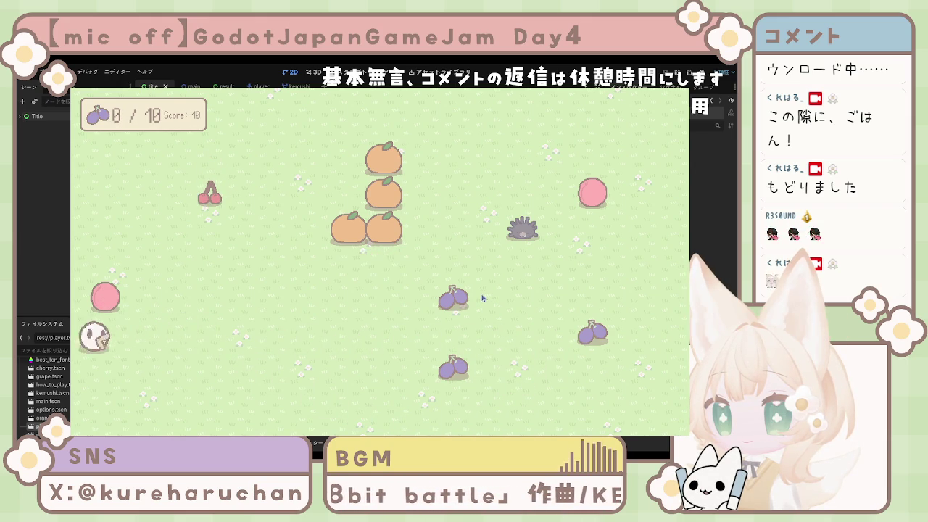
{"action": "key", "text": "Right"}
{"action": "key", "text": "Up"}
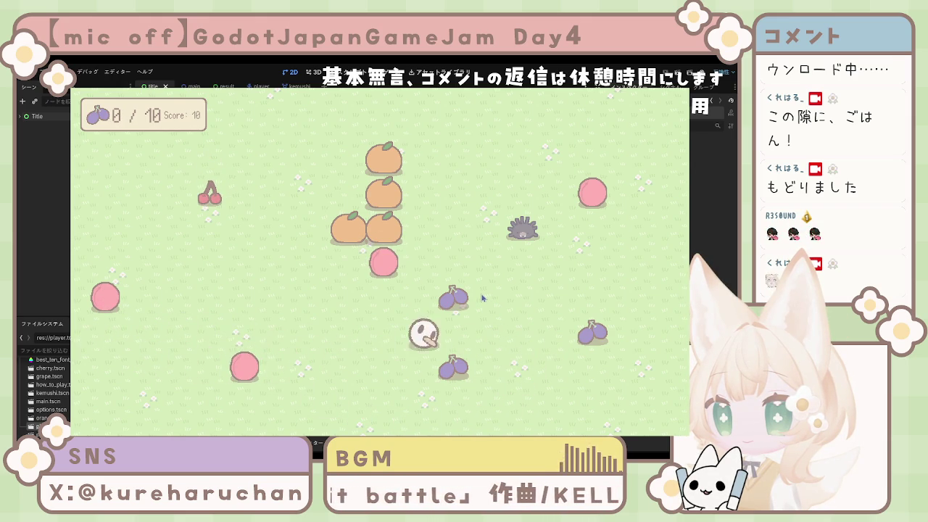
{"action": "key", "text": "Down"}
{"action": "key", "text": "Right"}
{"action": "key", "text": "Left"}
{"action": "key", "text": "Left"}
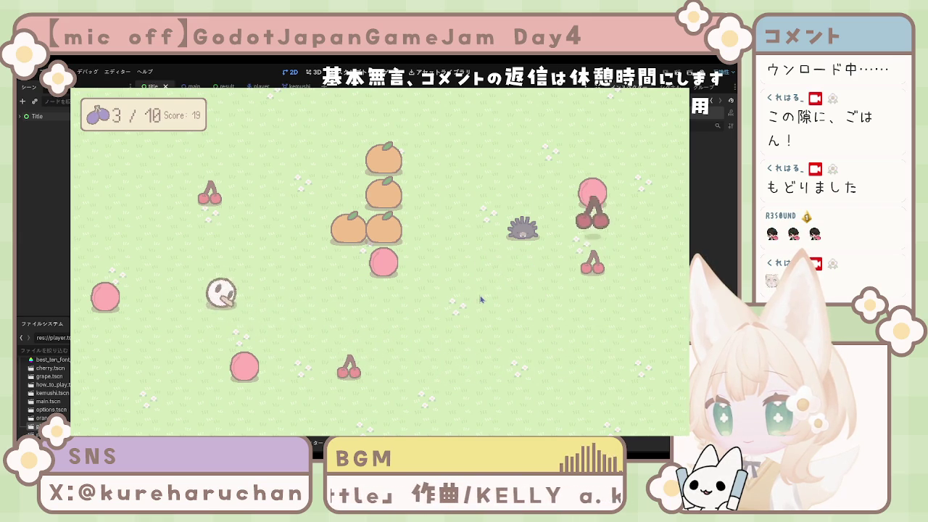
{"action": "key", "text": "Up"}
{"action": "key", "text": "Right"}
{"action": "key", "text": "Down"}
{"action": "key", "text": "Right"}
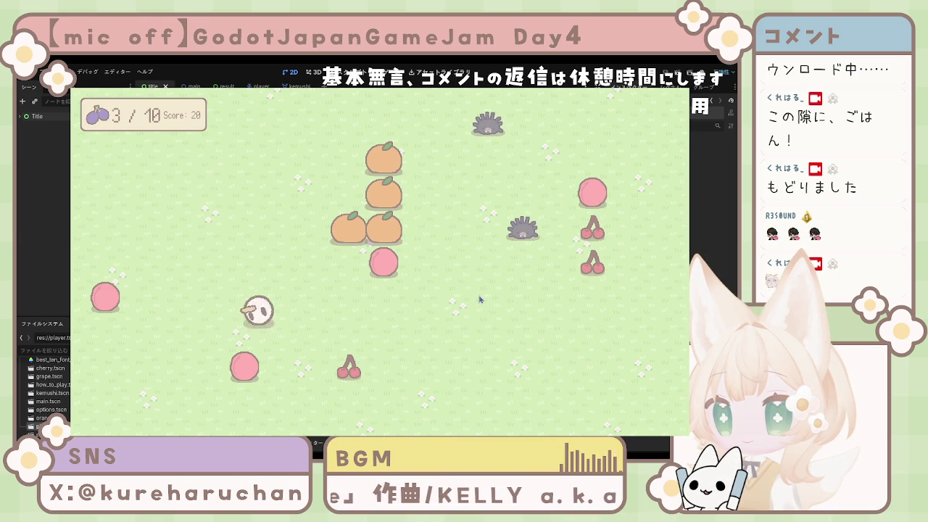
{"action": "key", "text": "Up"}
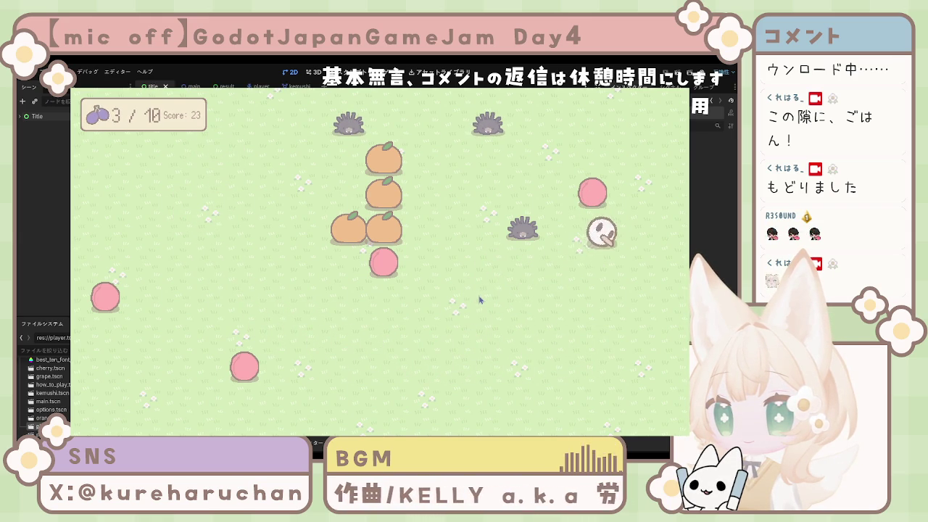
{"action": "key", "text": "Down"}
{"action": "key", "text": "Left"}
Step: Collect the left-side cherries and dodge the hedgehog along the bottom edge
{"action": "key", "text": "Up"}
{"action": "key", "text": "Left"}
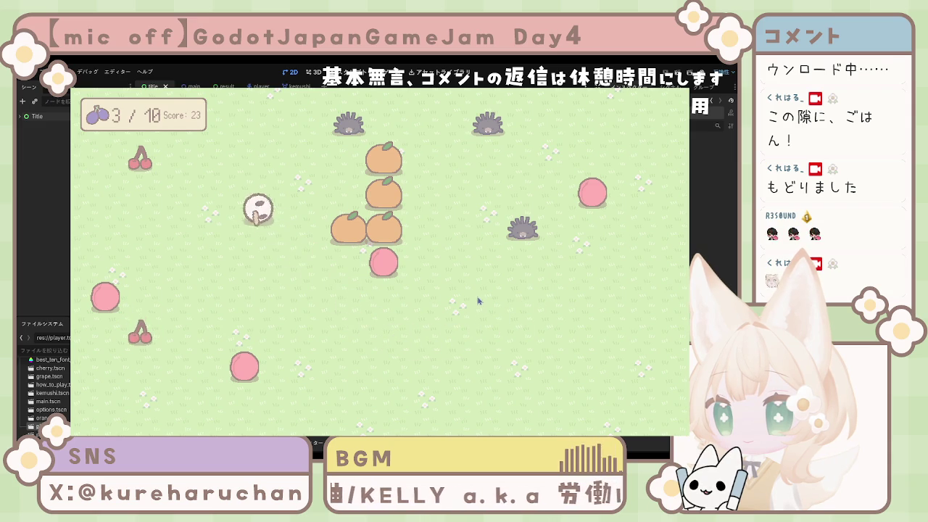
{"action": "key", "text": "Down"}
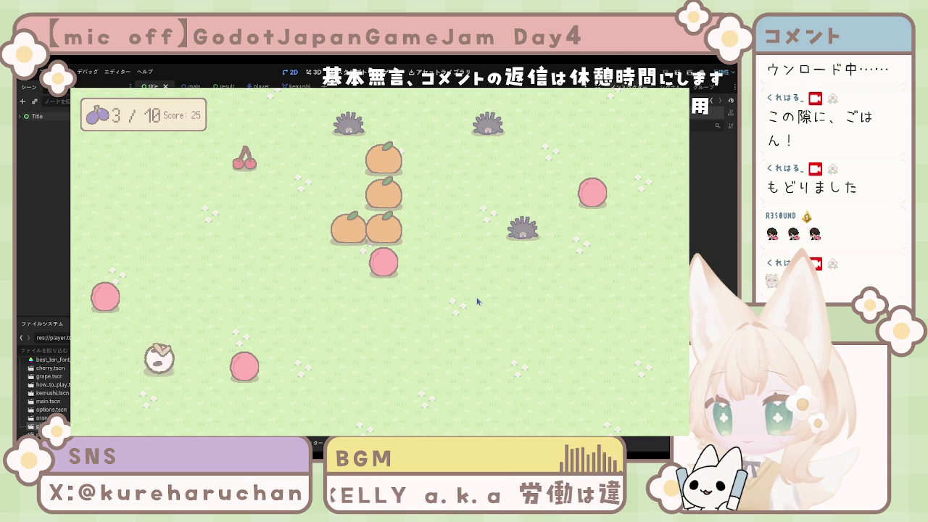
{"action": "key", "text": "Up"}
{"action": "key", "text": "Down"}
{"action": "key", "text": "Right"}
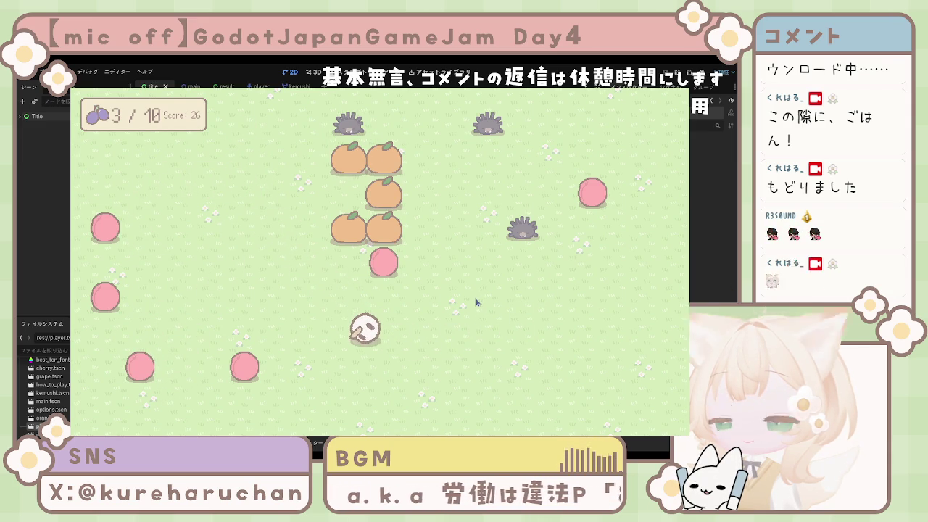
{"action": "key", "text": "Left"}
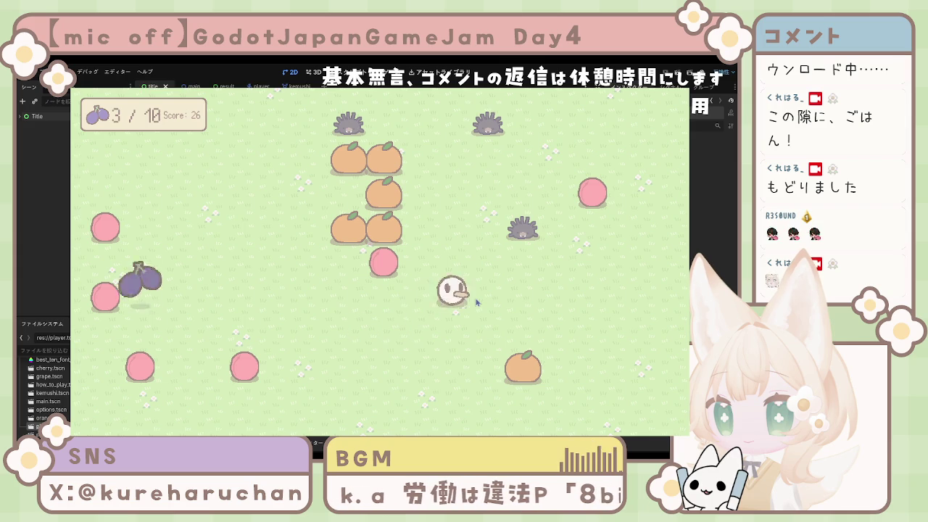
{"action": "key", "text": "Down"}
{"action": "key", "text": "Up"}
{"action": "key", "text": "Right"}
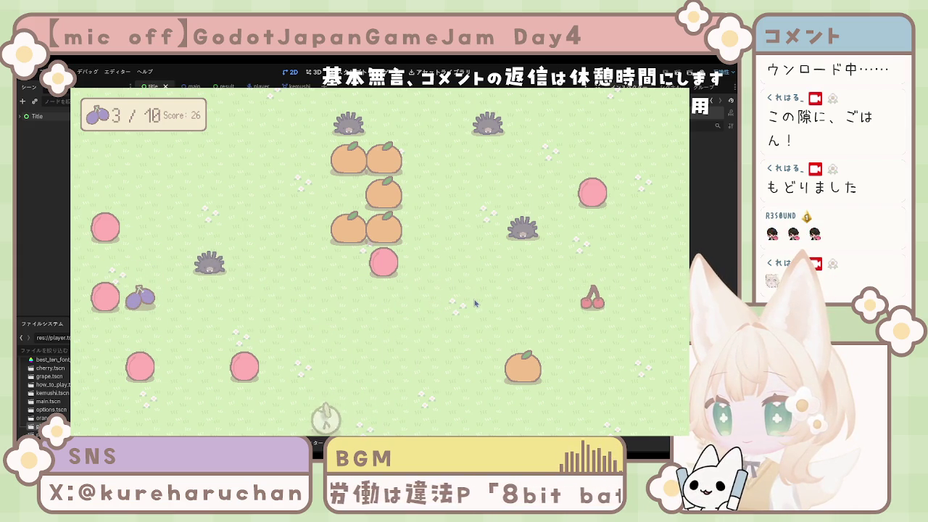
{"action": "key", "text": "Left"}
{"action": "key", "text": "Right"}
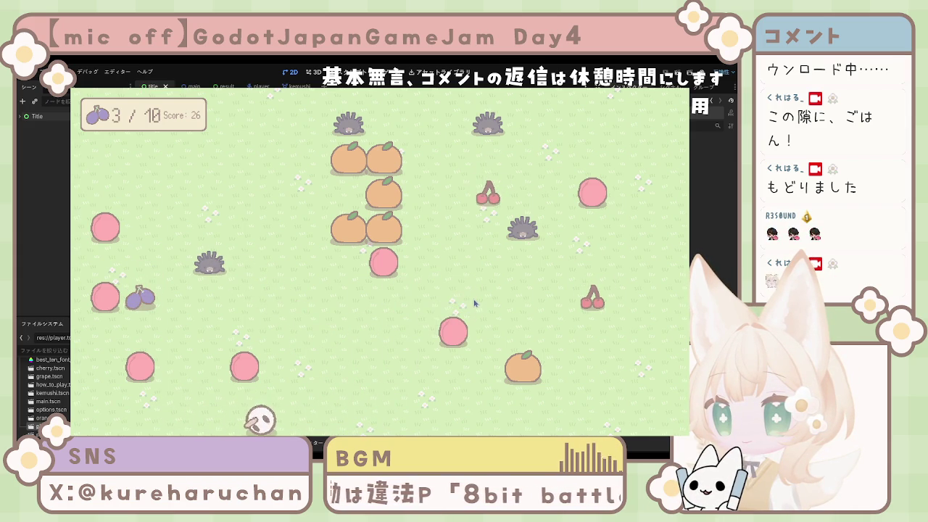
{"action": "key", "text": "Left"}
Step: Loop the player around the field, eating the plums
{"action": "key", "text": "Up"}
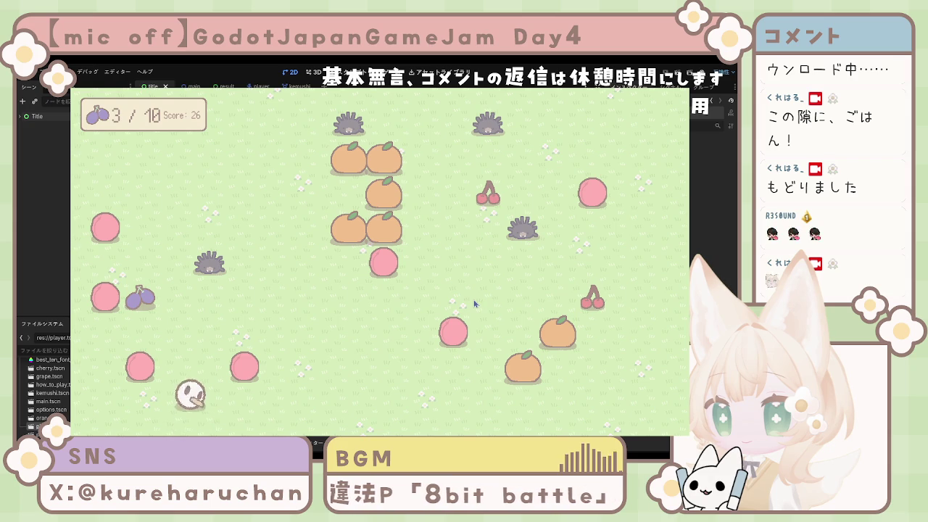
{"action": "key", "text": "Right"}
{"action": "key", "text": "Down"}
{"action": "key", "text": "Right"}
{"action": "key", "text": "Up"}
{"action": "key", "text": "Left"}
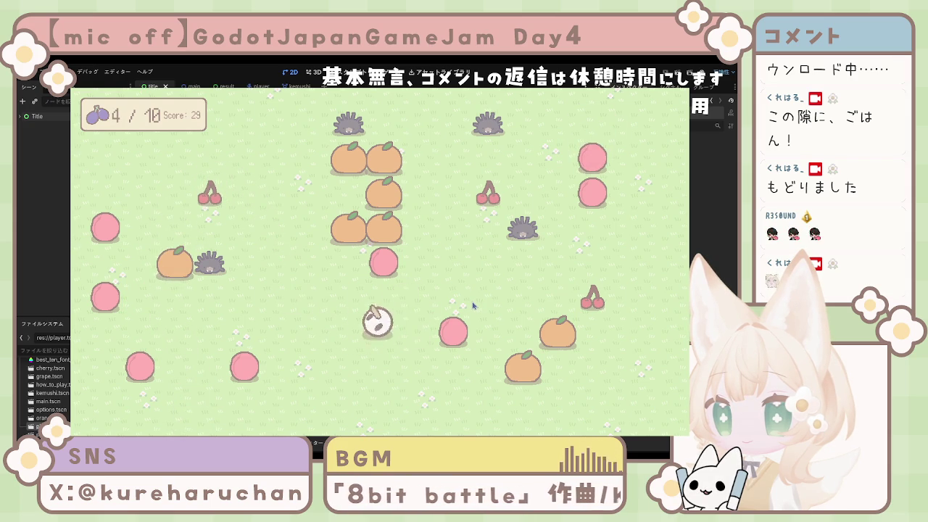
{"action": "key", "text": "Right"}
{"action": "key", "text": "Up"}
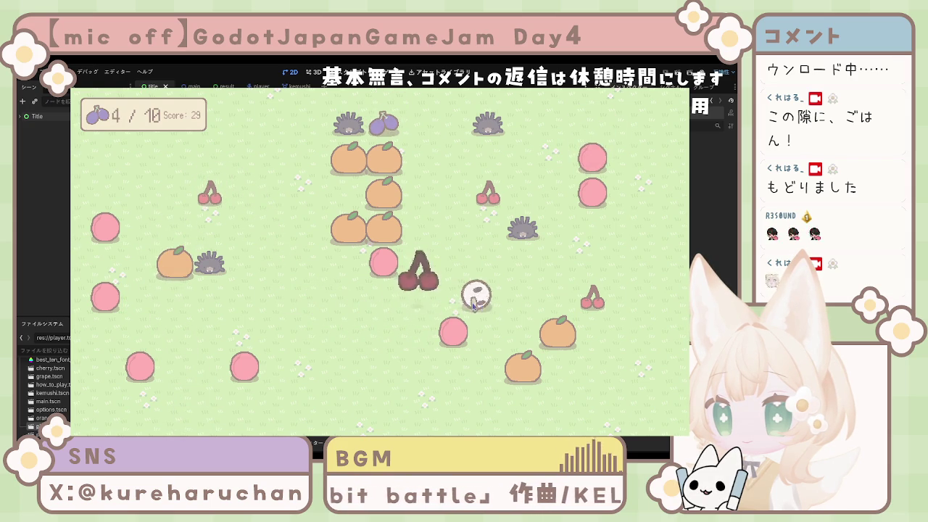
{"action": "key", "text": "Right"}
{"action": "key", "text": "Left"}
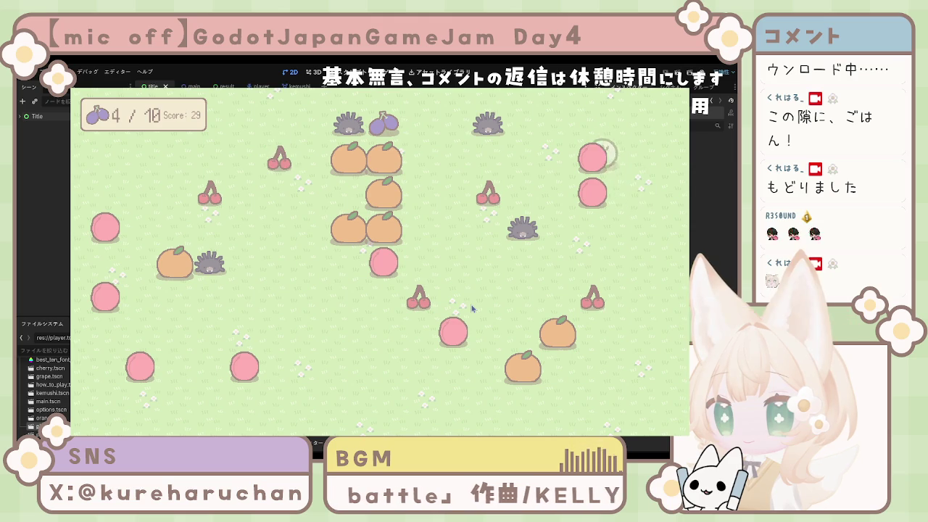
{"action": "key", "text": "Right"}
Step: Swing around to eat more cherries and a grape, curving along the top edge
{"action": "key", "text": "Right"}
{"action": "key", "text": "Left"}
{"action": "key", "text": "Left"}
{"action": "key", "text": "Right"}
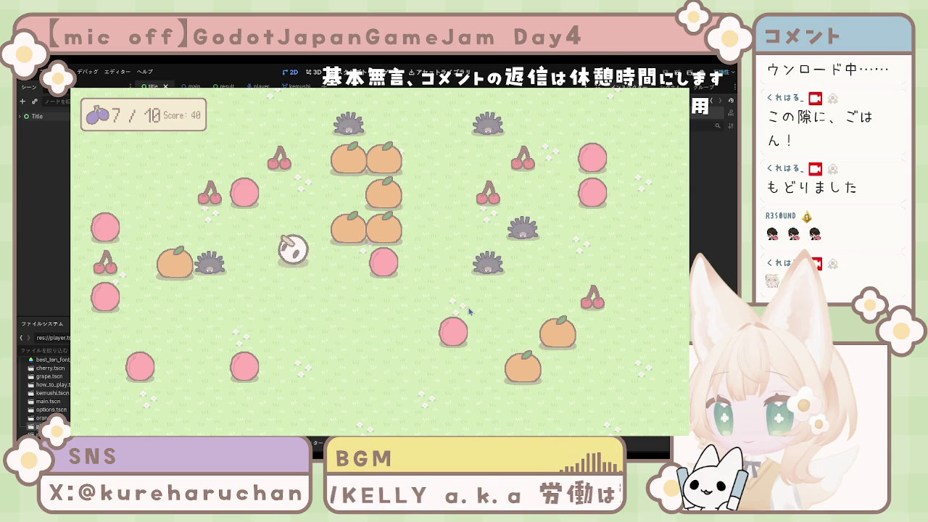
{"action": "key", "text": "Left"}
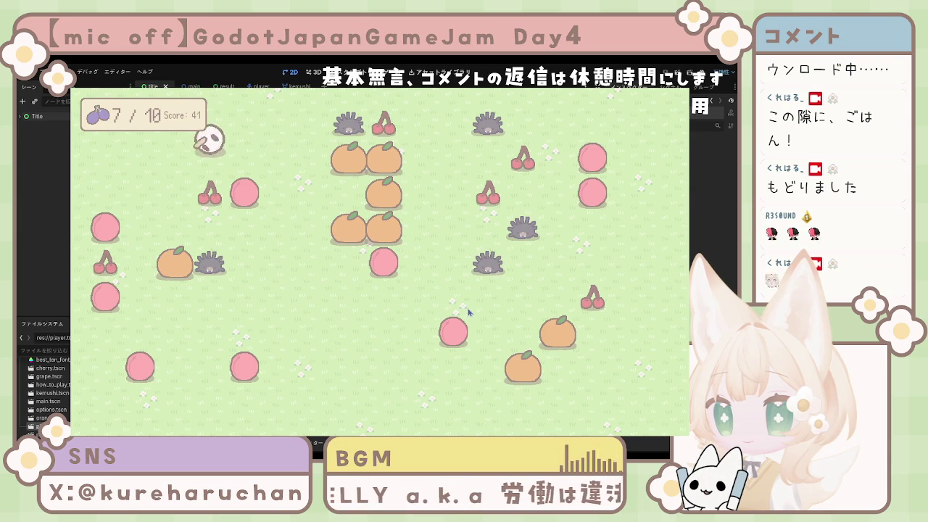
{"action": "key", "text": "Right"}
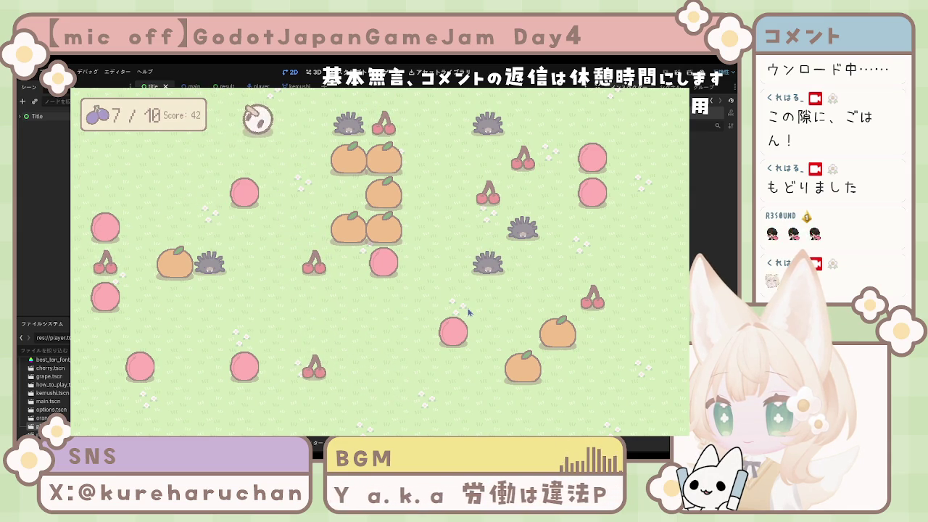
{"action": "key", "text": "Right"}
{"action": "key", "text": "Right"}
{"action": "key", "text": "Right"}
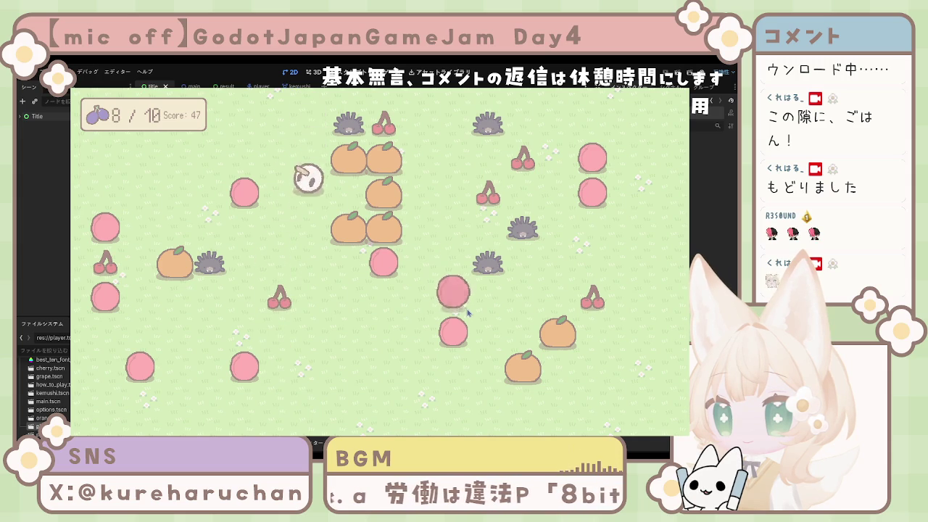
{"action": "key", "text": "Left"}
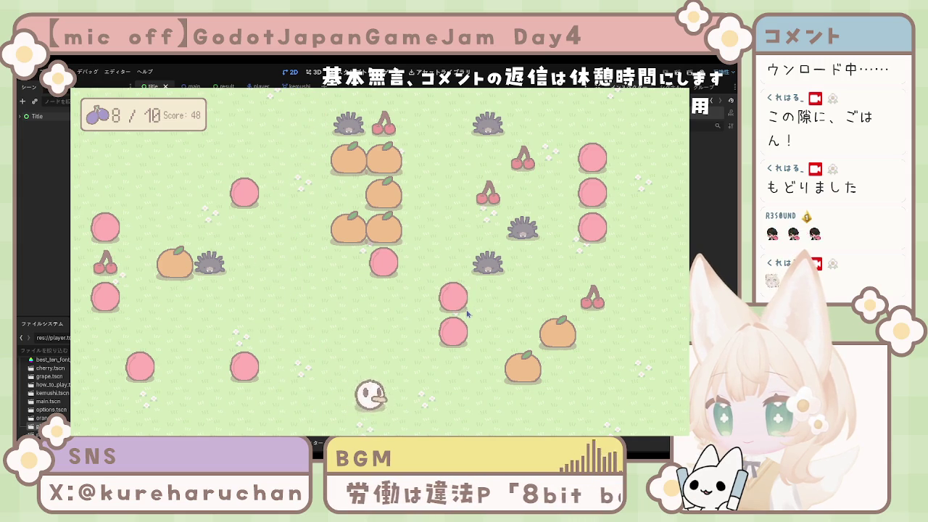
{"action": "key", "text": "Right"}
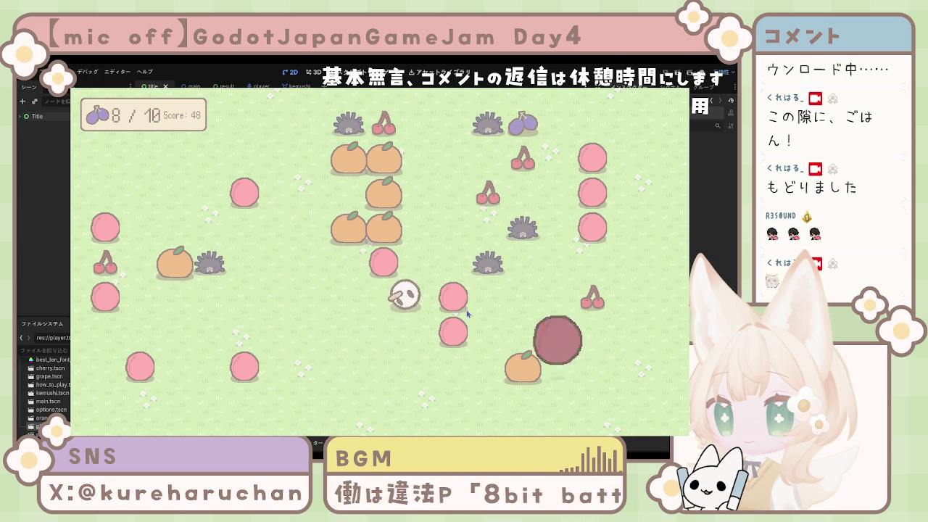
{"action": "key", "text": "Right"}
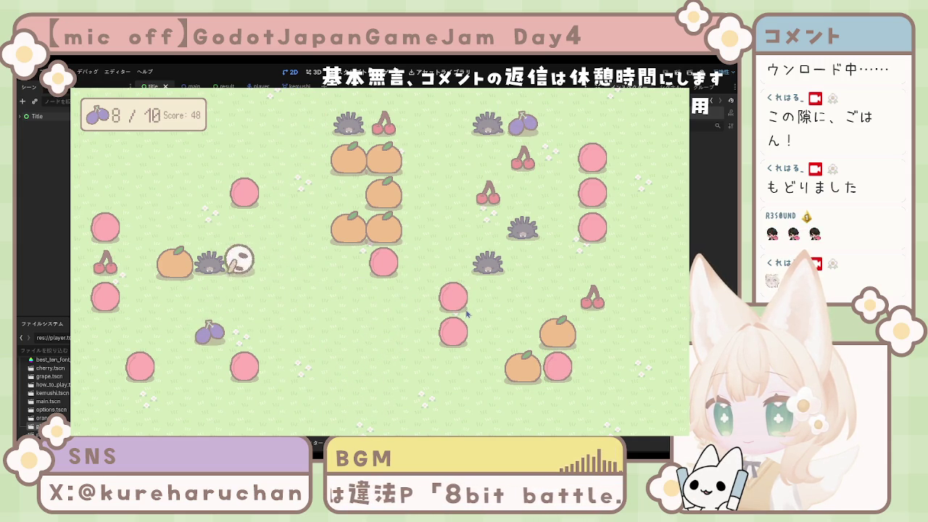
{"action": "key", "text": "Right"}
{"action": "key", "text": "Left"}
{"action": "key", "text": "Right"}
{"action": "key", "text": "Left"}
{"action": "key", "text": "Right"}
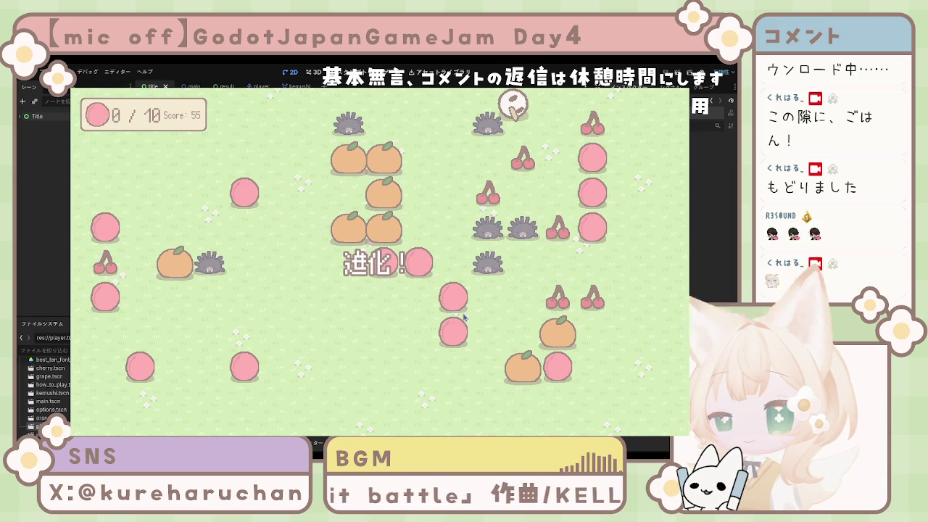
Step: Eat the remaining cherry, pink fruits and grape to reach GAME CLEAR with score 112
{"action": "key", "text": "Right"}
{"action": "key", "text": "Right"}
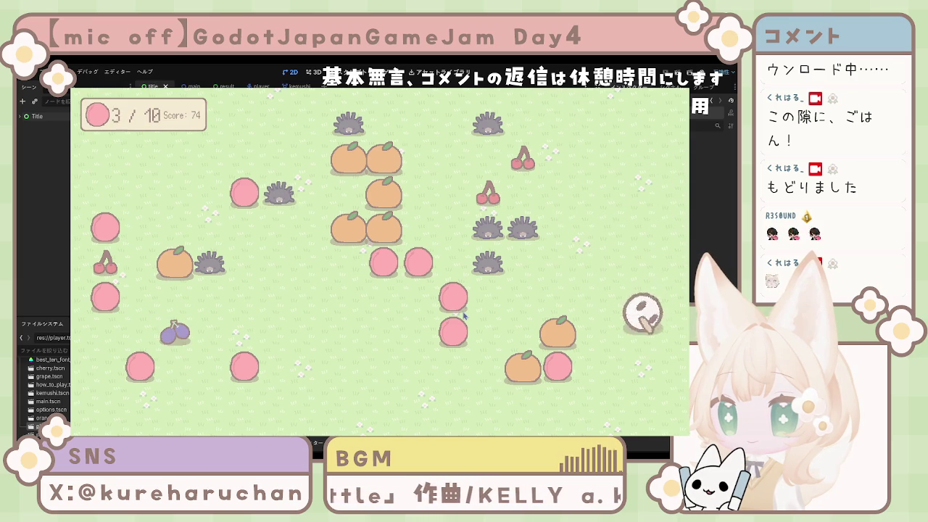
{"action": "key", "text": "Right"}
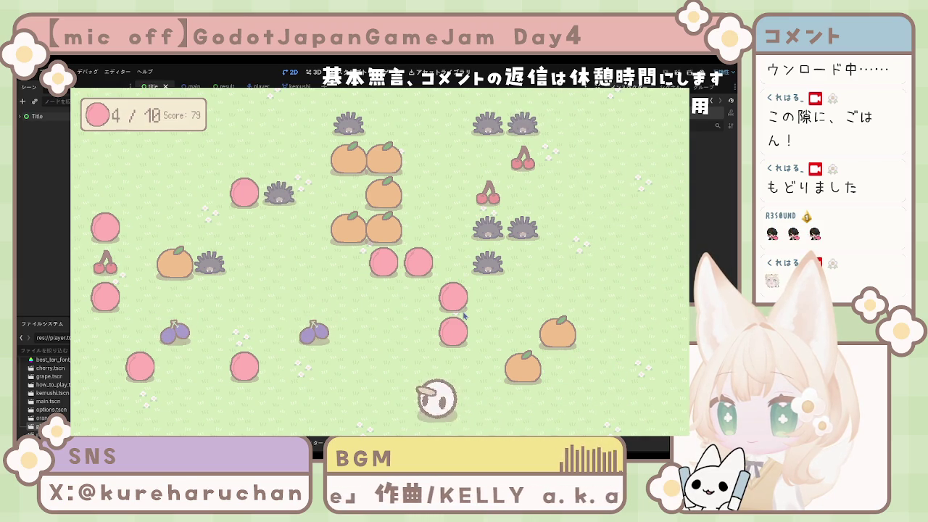
{"action": "key", "text": "Right"}
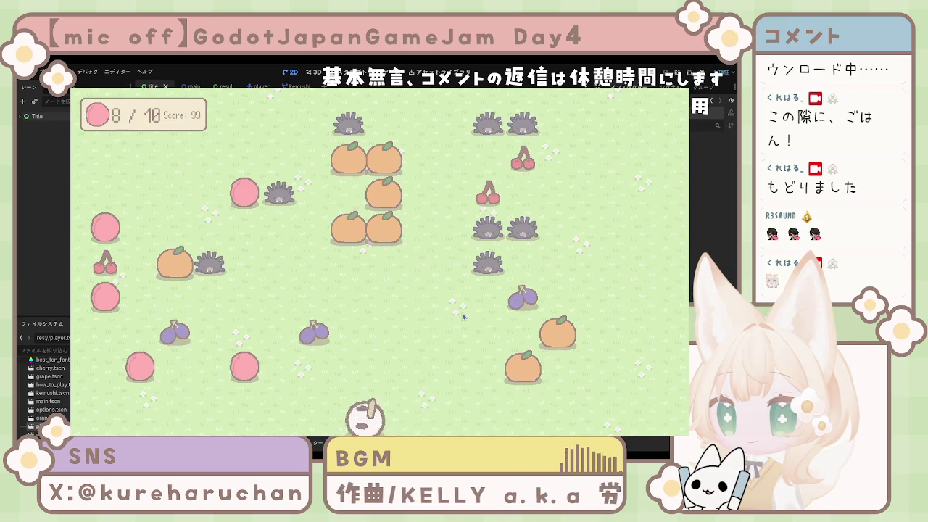
{"action": "key", "text": "Left"}
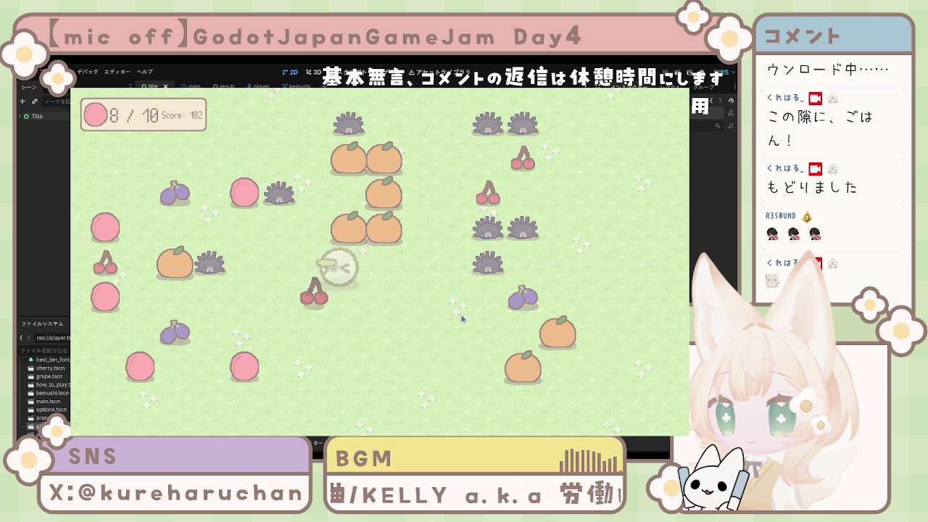
{"action": "key", "text": "Right"}
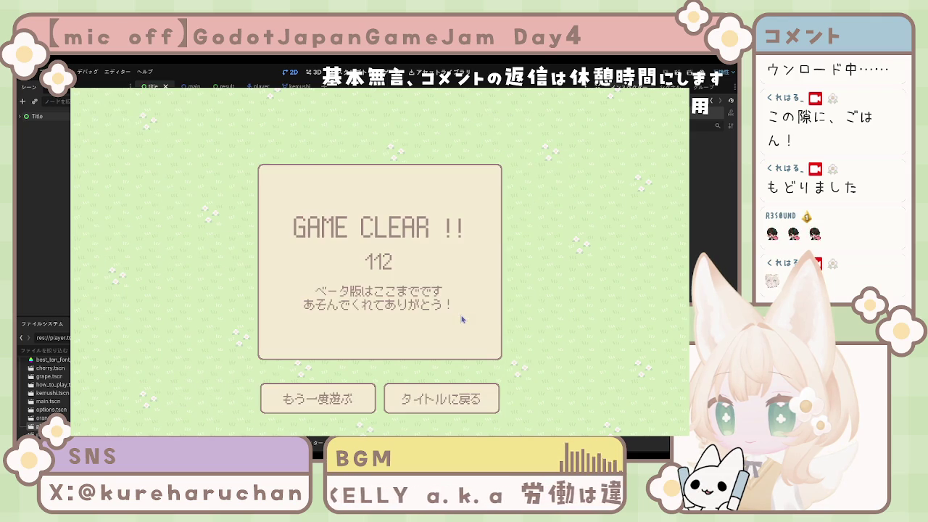
{"action": "left_click", "coordinate": [441, 400]}
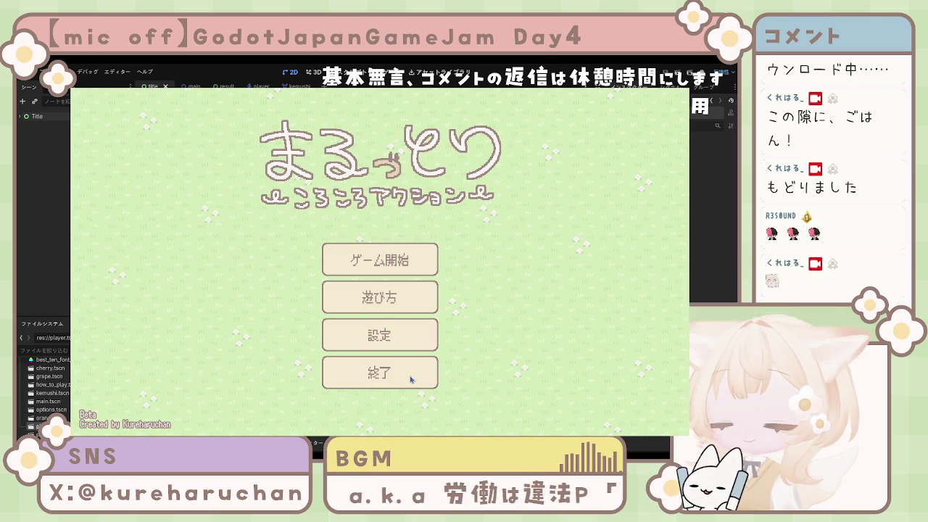
{"action": "left_click", "coordinate": [397, 341]}
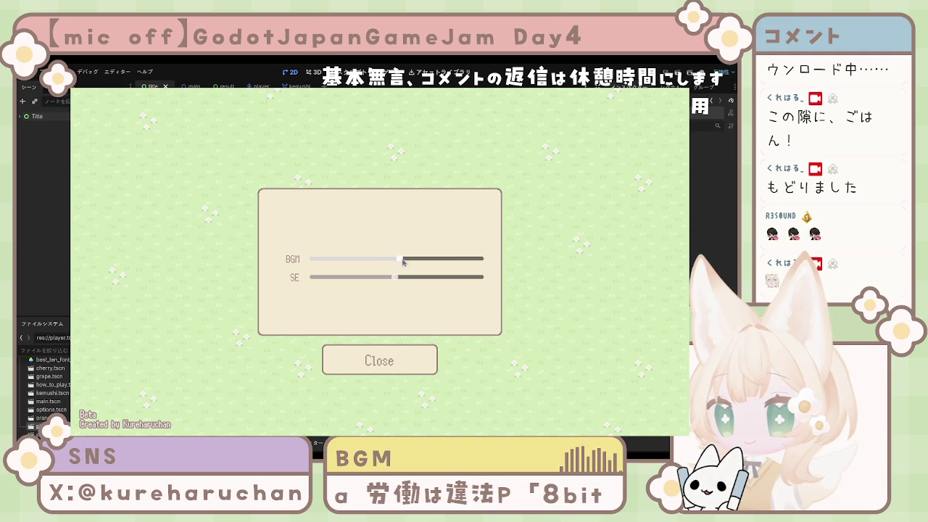
{"action": "left_click", "coordinate": [388, 355]}
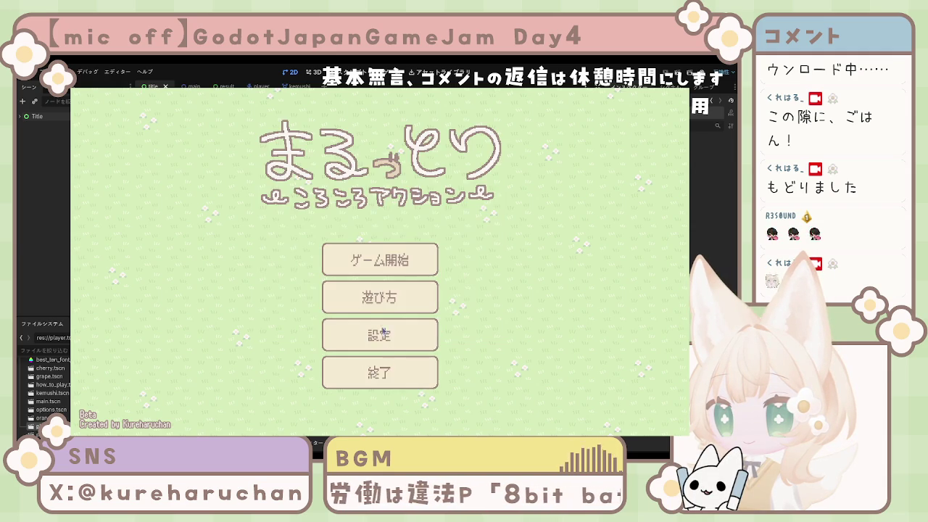
{"action": "left_click", "coordinate": [384, 296]}
{"action": "left_click", "coordinate": [417, 364]}
{"action": "left_click", "coordinate": [418, 367]}
{"action": "left_click", "coordinate": [338, 370]}
{"action": "left_click", "coordinate": [338, 370]}
{"action": "left_click", "coordinate": [374, 412]}
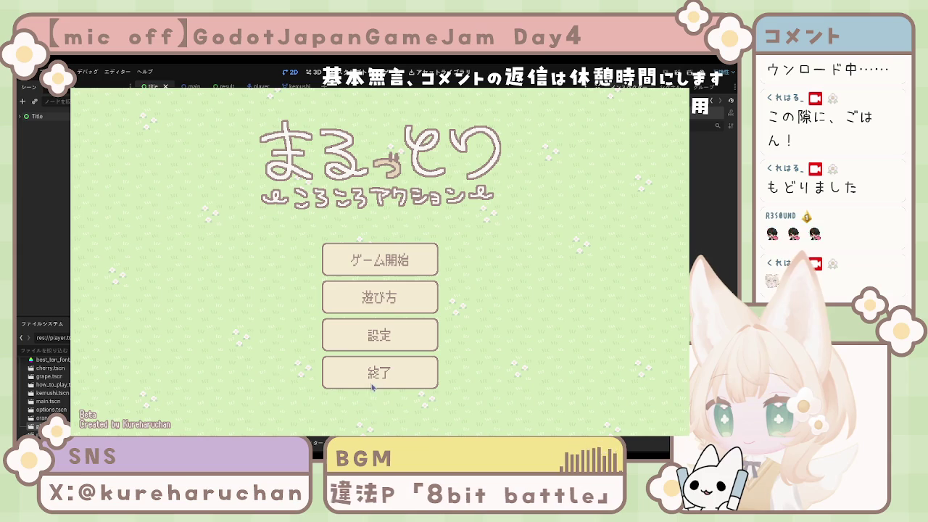
{"action": "left_click", "coordinate": [382, 384]}
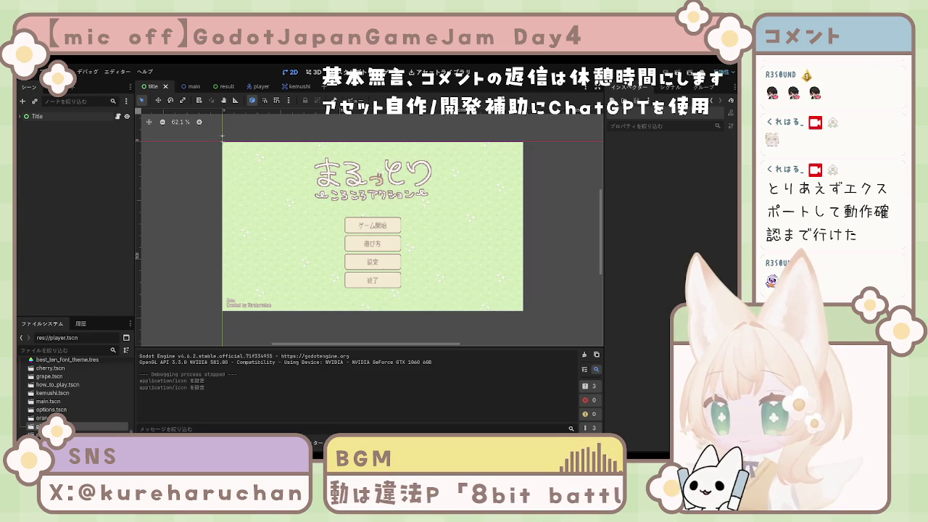
Step: Run the project with F5, stop it with F8, then relaunch it with F5
{"action": "key", "text": "F5"}
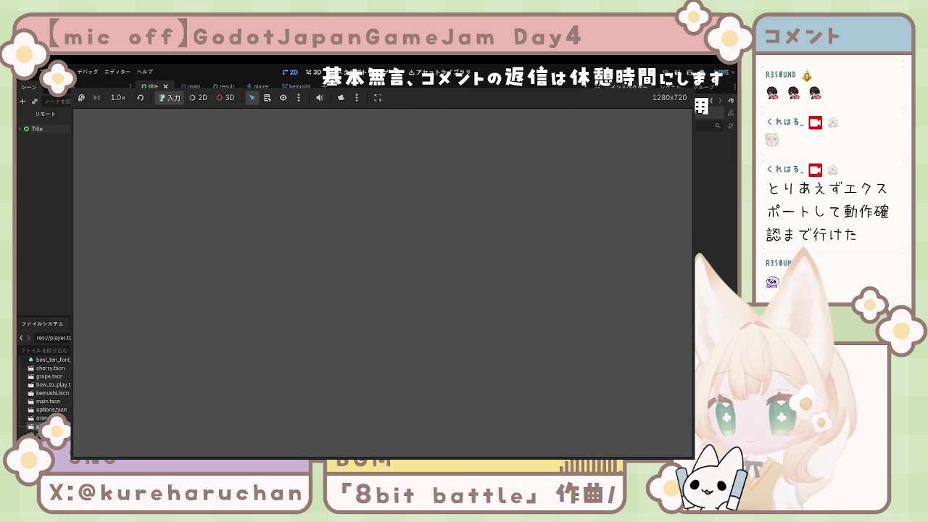
{"action": "key", "text": "F8"}
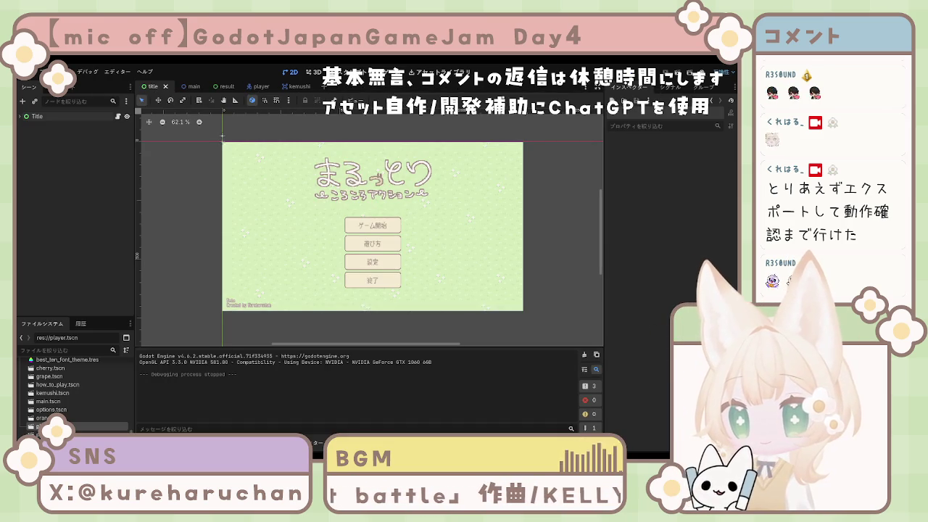
{"action": "key", "text": "F5"}
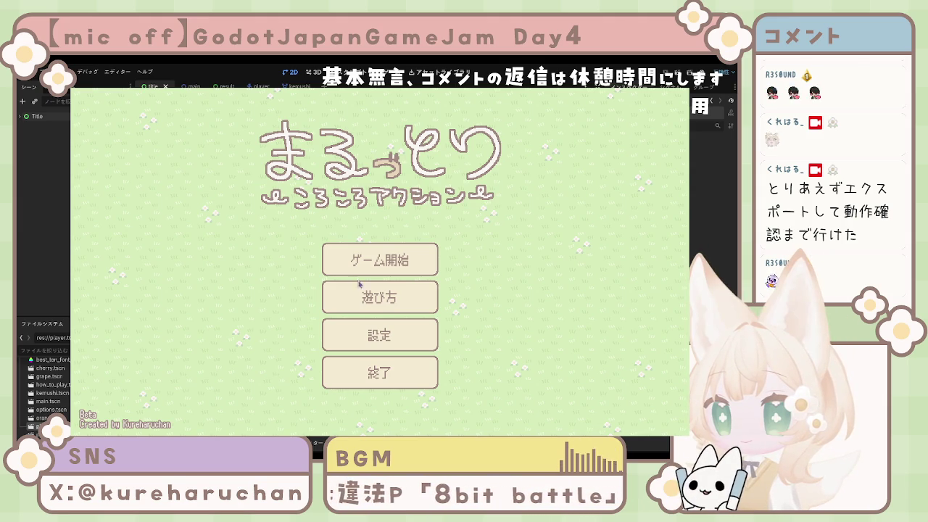
Step: Start a new round and roll the ball around, collecting a cherry
{"action": "left_click", "coordinate": [400, 263]}
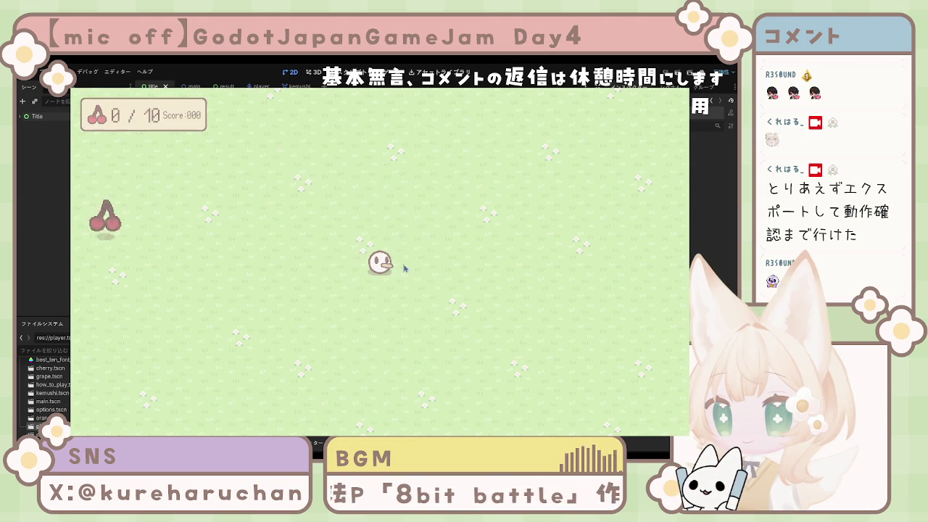
{"action": "key", "text": "Down"}
{"action": "key", "text": "Right"}
{"action": "key", "text": "Up"}
{"action": "key", "text": "Right"}
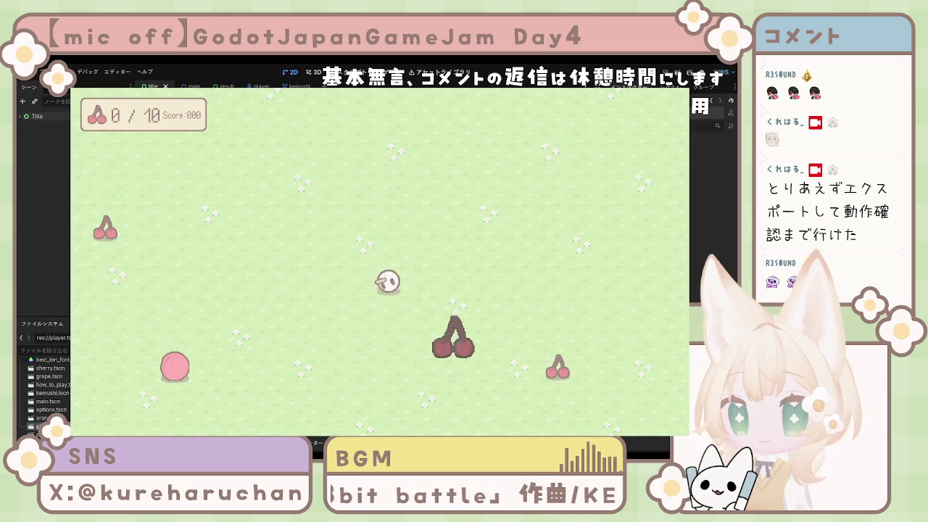
{"action": "key", "text": "Left"}
{"action": "key", "text": "Left"}
{"action": "key", "text": "Down"}
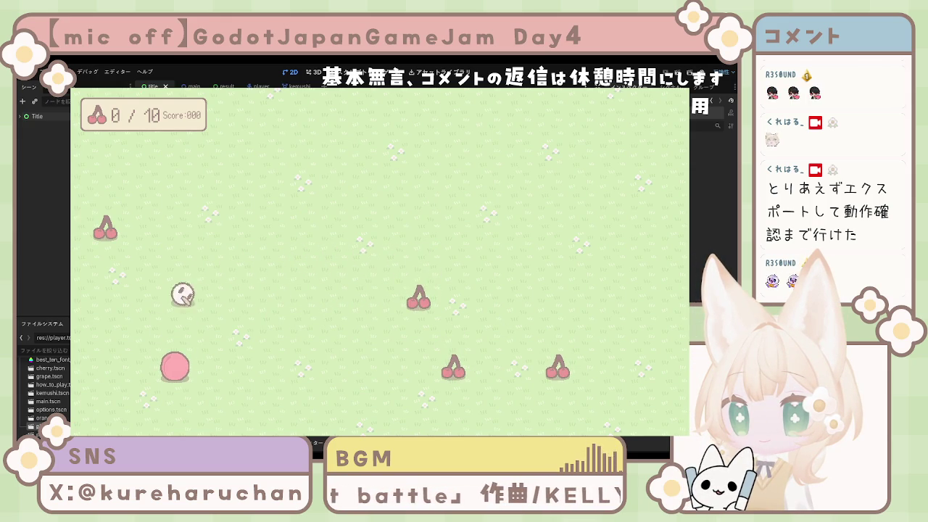
{"action": "key", "text": "Right"}
{"action": "key", "text": "Right"}
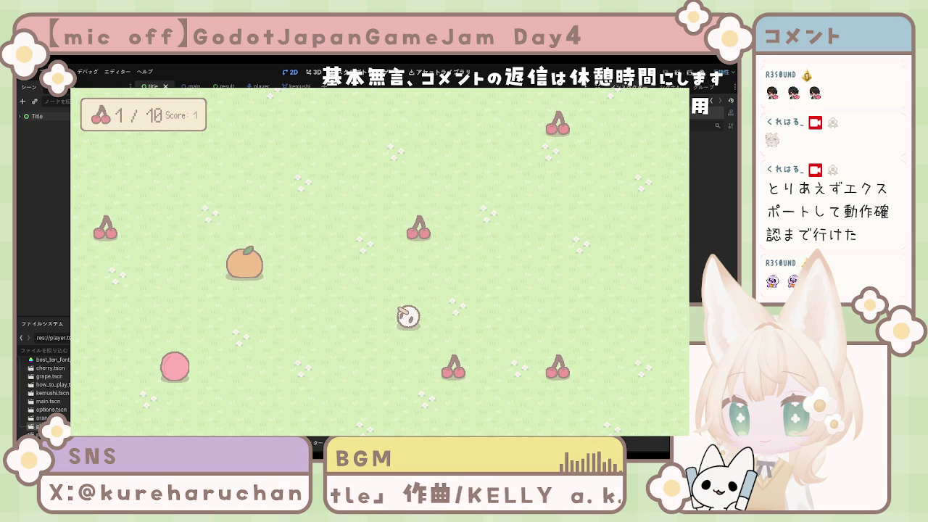
{"action": "key", "text": "Down"}
{"action": "key", "text": "Right"}
{"action": "key", "text": "Left"}
{"action": "key", "text": "Up"}
Step: Stop the game with F8 and select the 設定 option button in the title scene
{"action": "key", "text": "Right"}
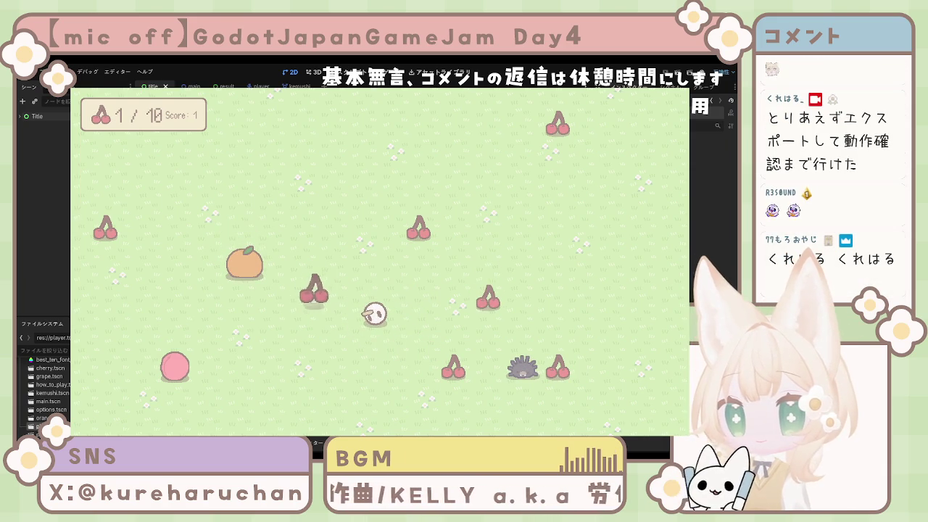
{"action": "key", "text": "Down"}
{"action": "key", "text": "Right"}
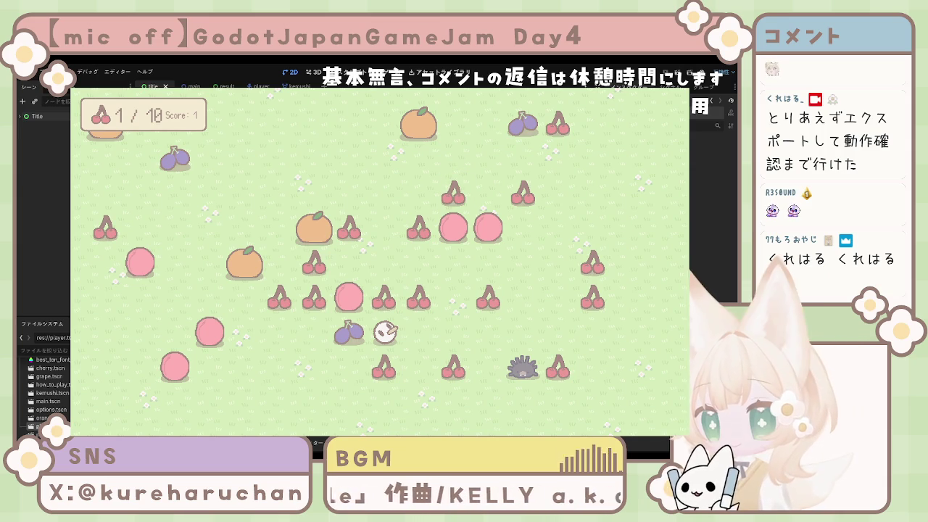
{"action": "key", "text": "F8"}
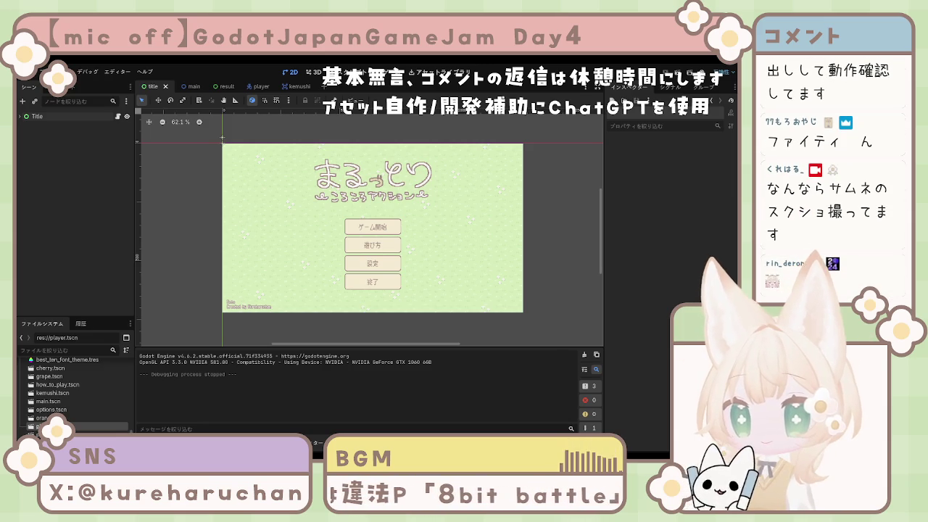
{"action": "left_click", "coordinate": [385, 264]}
Step: Deselect the option button by clicking empty viewport space, then scroll up
{"action": "left_click", "coordinate": [532, 210]}
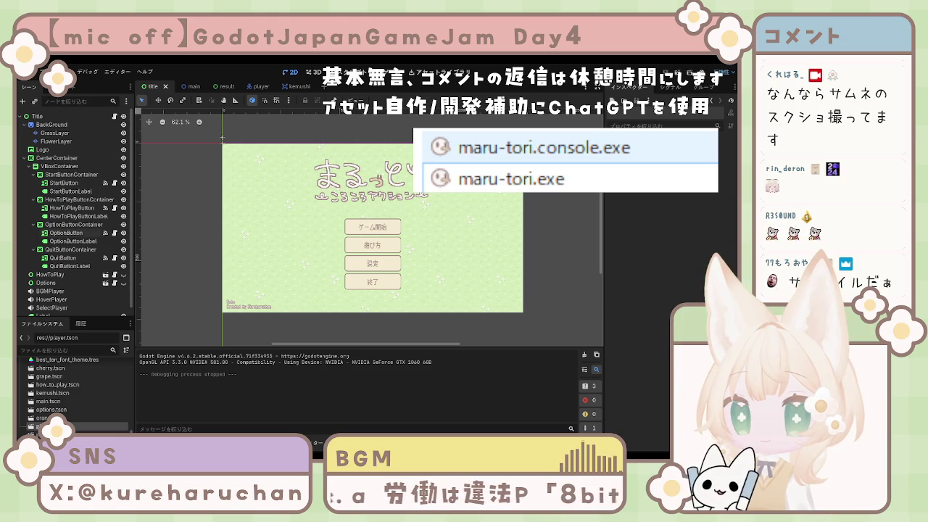
{"action": "scroll", "coordinate": [389, 222], "scroll_direction": "up", "scroll_amount": 2}
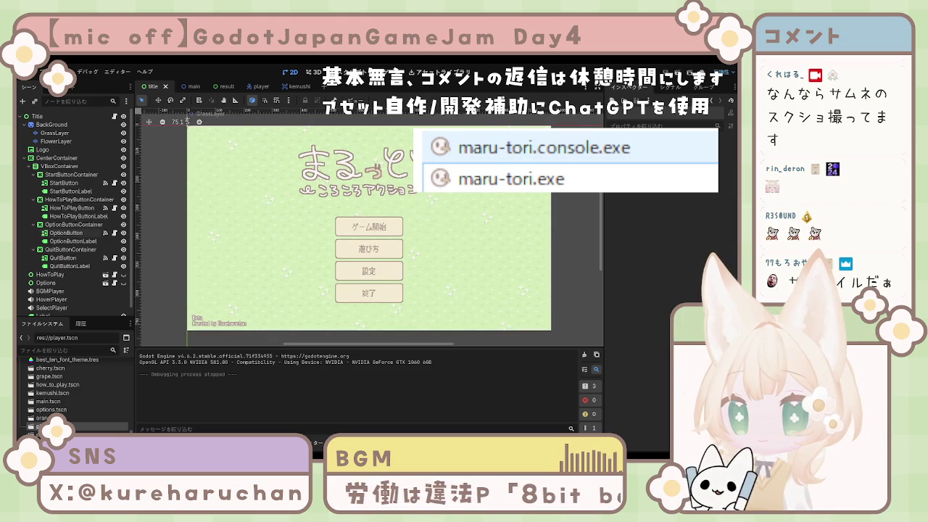